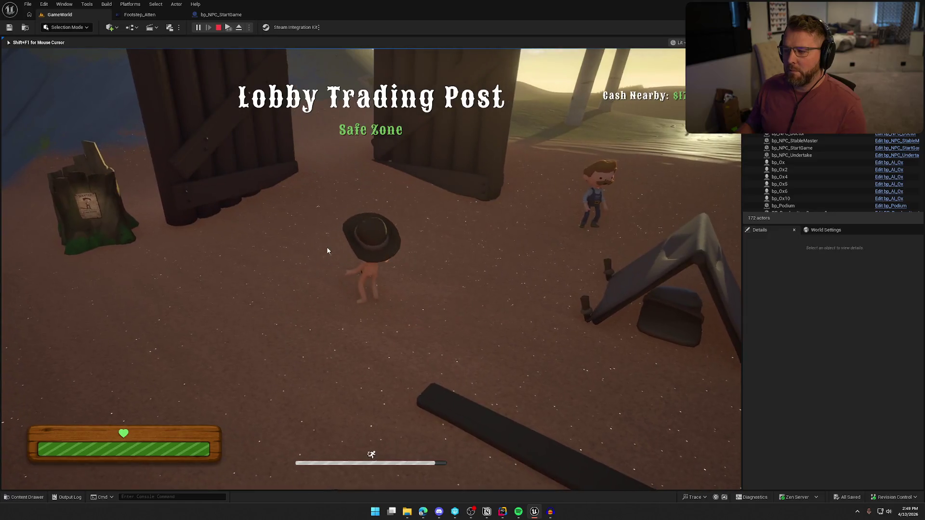
End the play session and open the bp_NPC_StartGame Blueprint's Event Graph.
key("Escape")
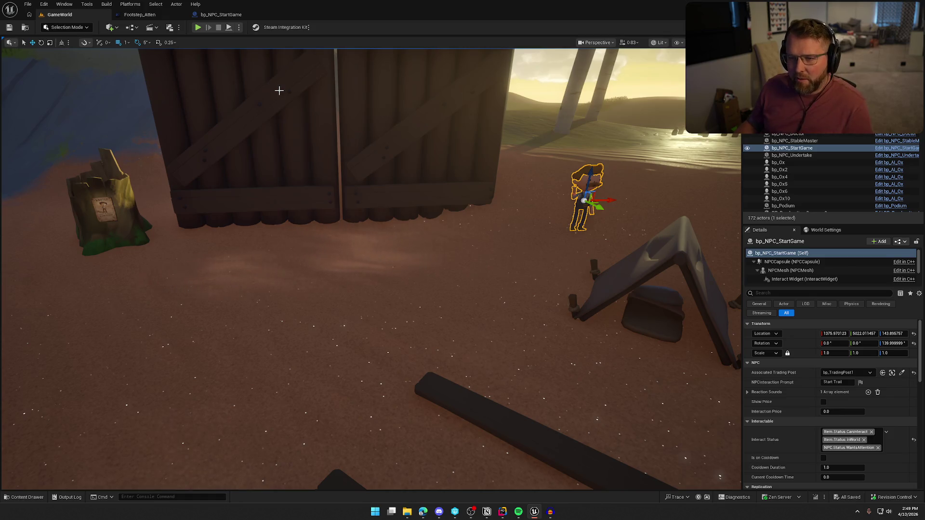
left_click_drag(366, 208, 337, 217)
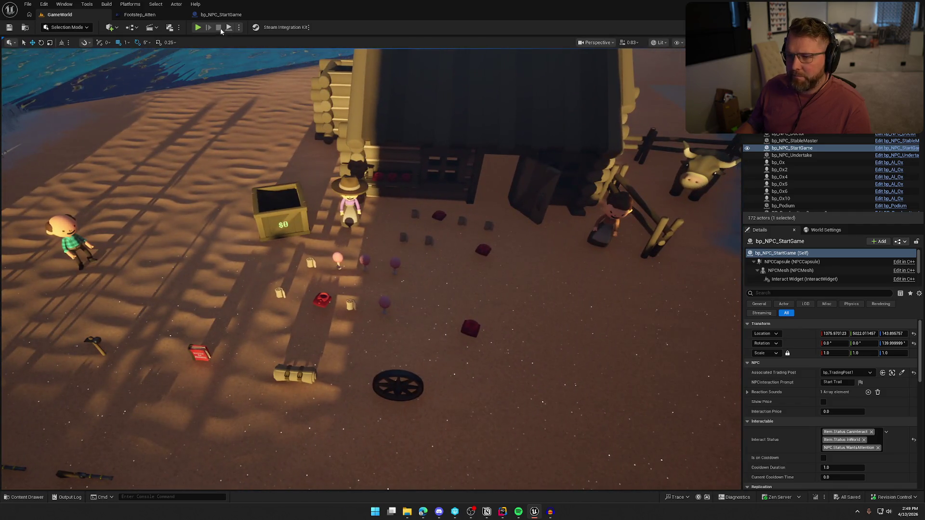
left_click(220, 15)
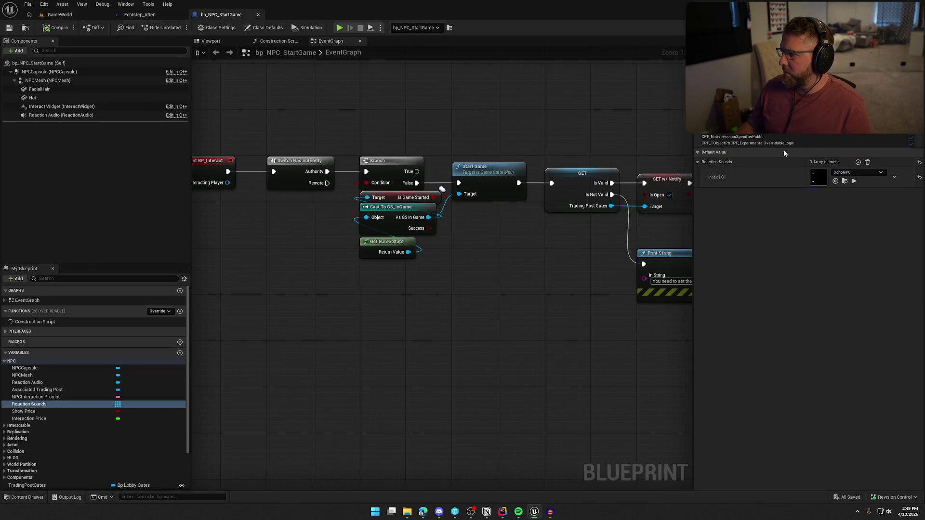
Select the Reaction Audio component and open its MS_NPC sound from the Details panel.
left_click(52, 116)
scroll(841, 410, "down", 1)
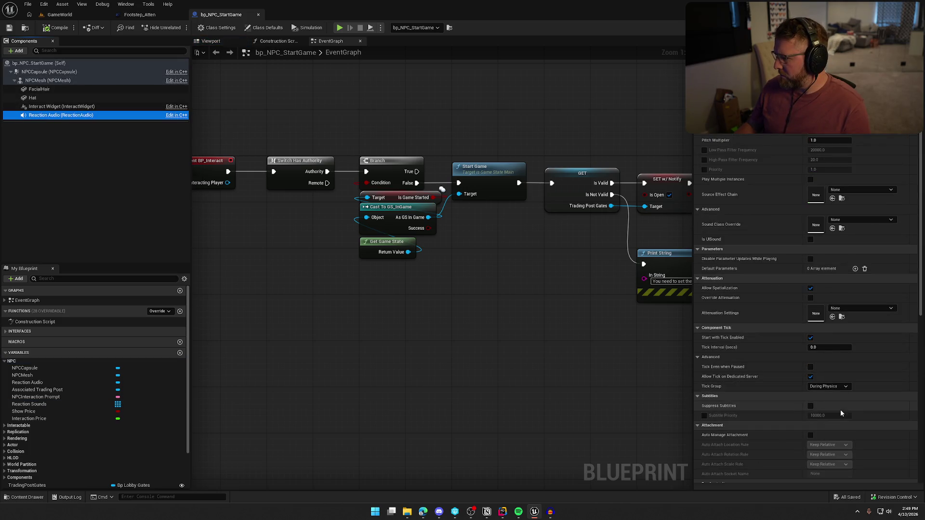
double_click(819, 188)
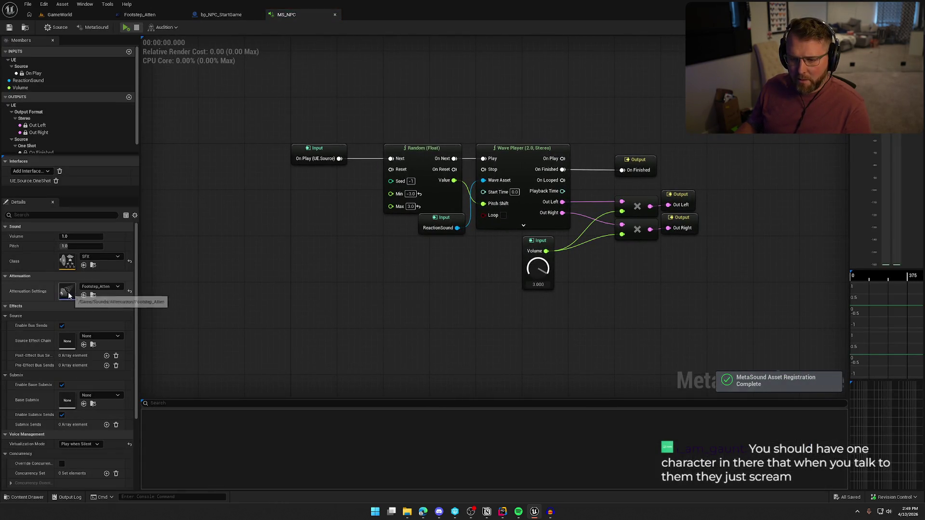
Duplicate the Item_Atten attenuation asset and name the copy NPC_Atten.
left_click(93, 295)
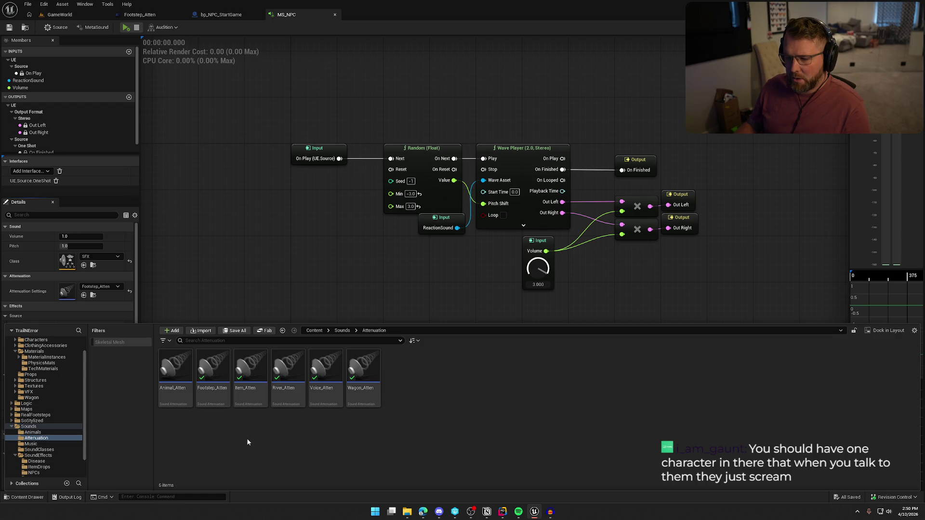
key("ctrl+d")
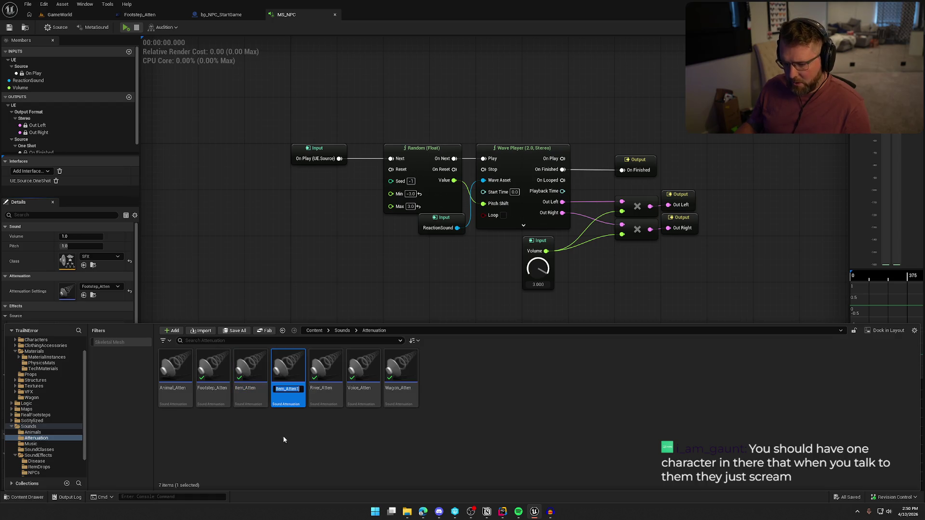
type("NPC_Att")
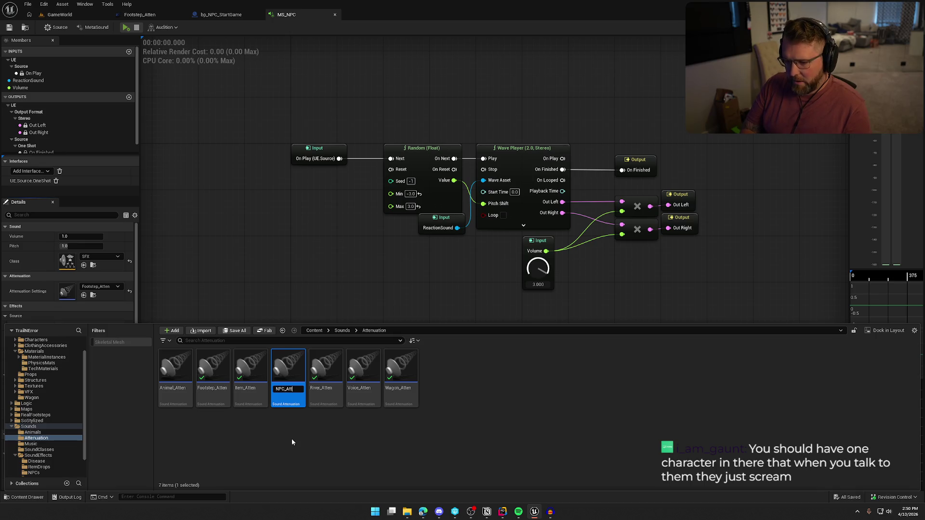
type("en")
key("Return")
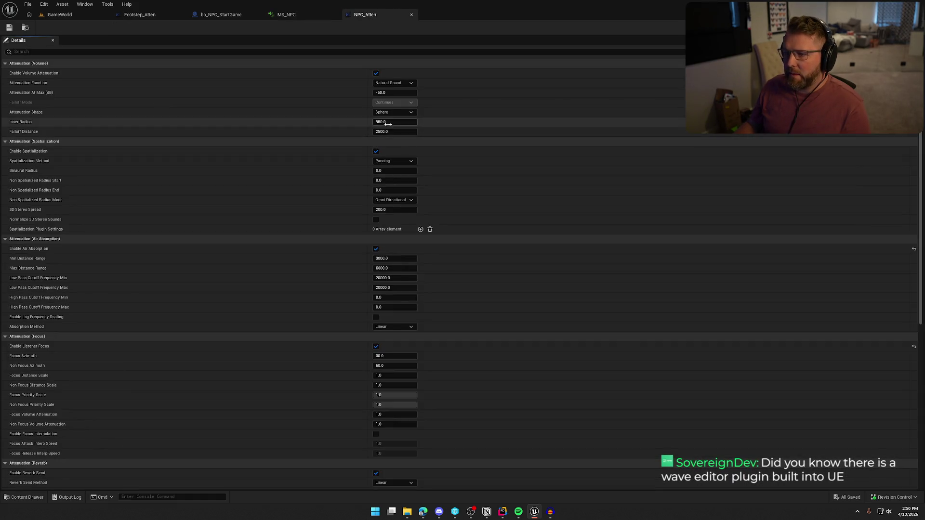
Set NPC_Atten's Inner Radius to 650.
left_click(388, 122)
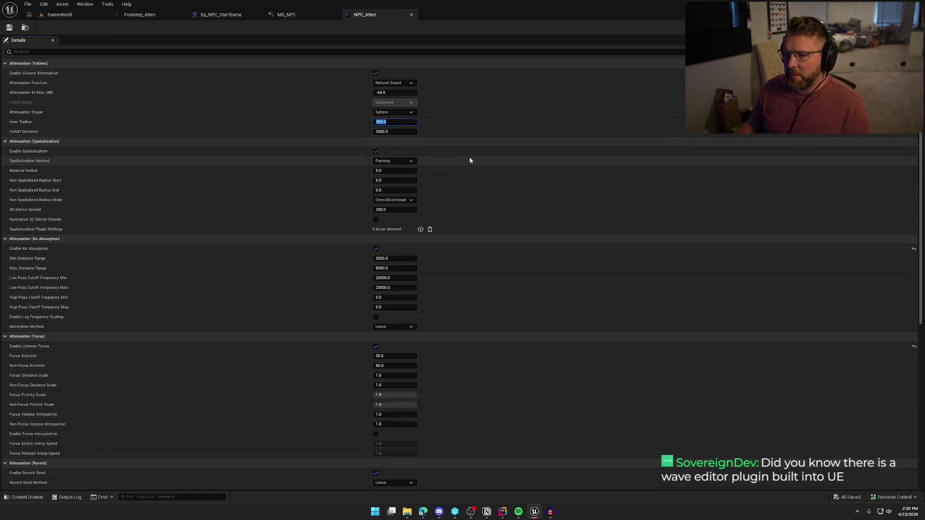
type("7")
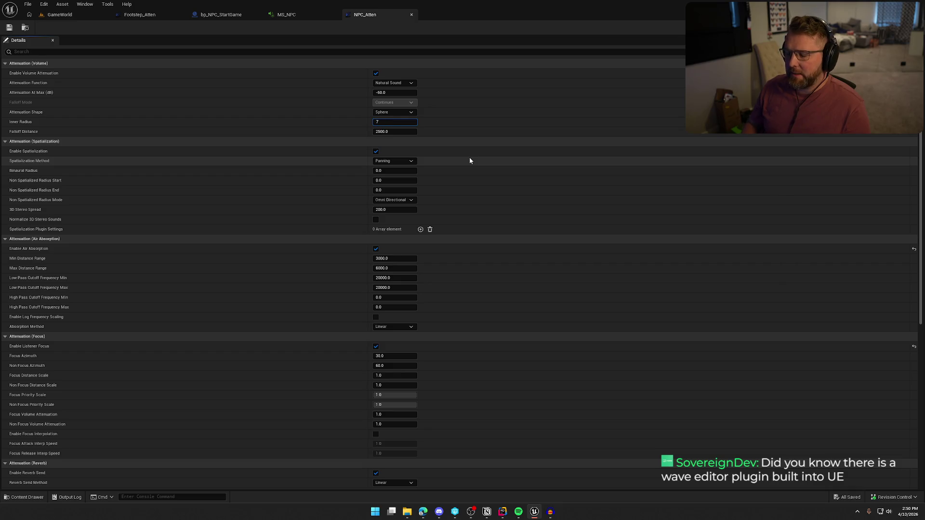
type("650")
key("Return")
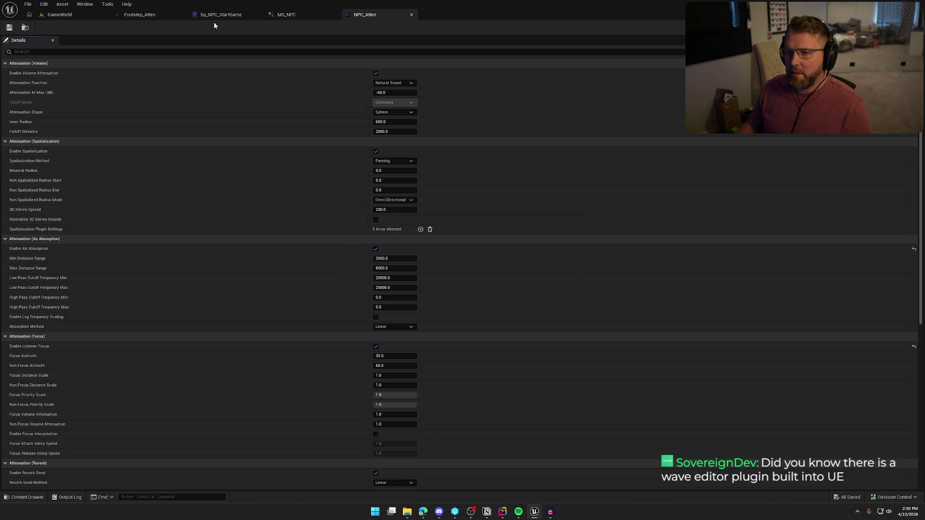
Assign NPC_Atten as the MS_NPC MetaSound's attenuation settings.
key("ctrl+Tab")
left_click(97, 288)
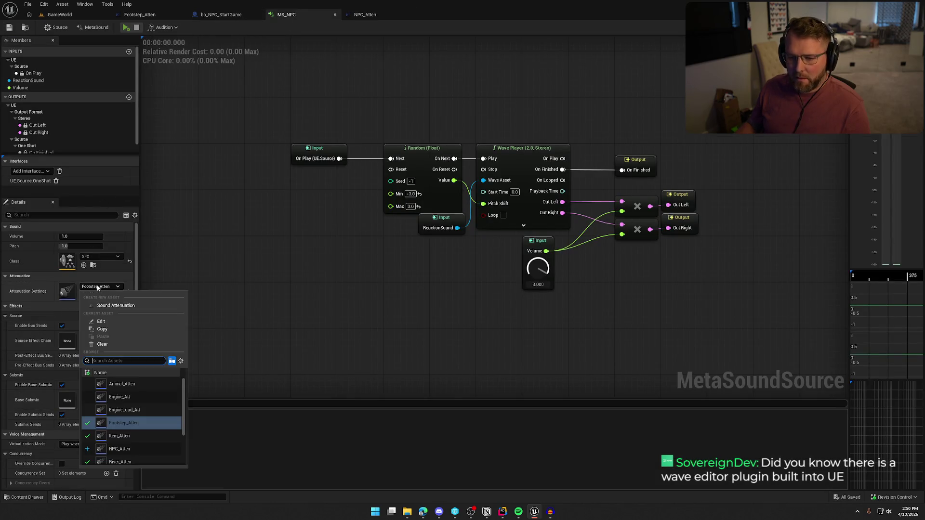
left_click(119, 449)
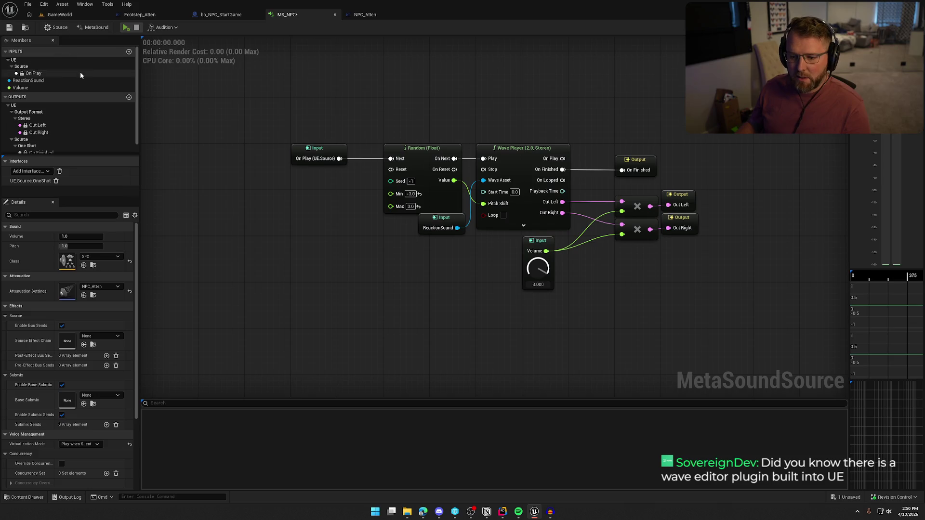
key("ctrl+s")
left_click(60, 15)
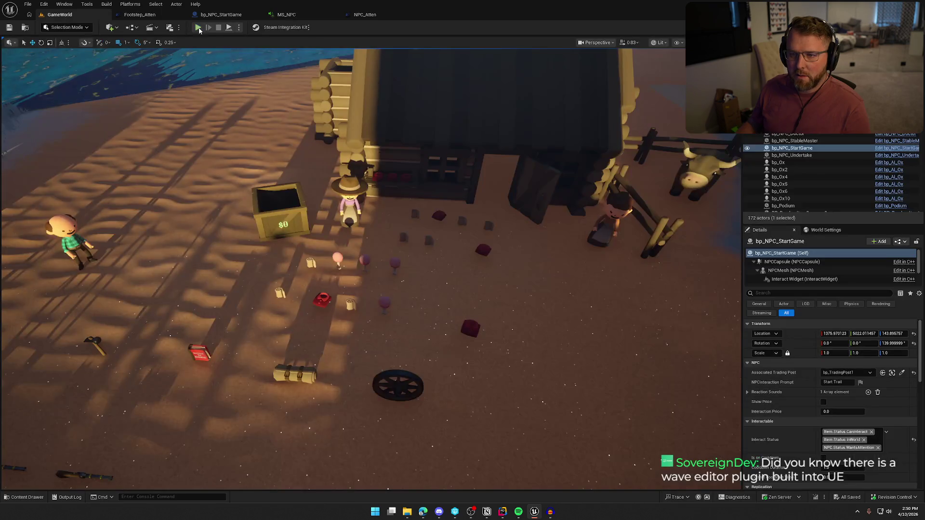
left_click(197, 27)
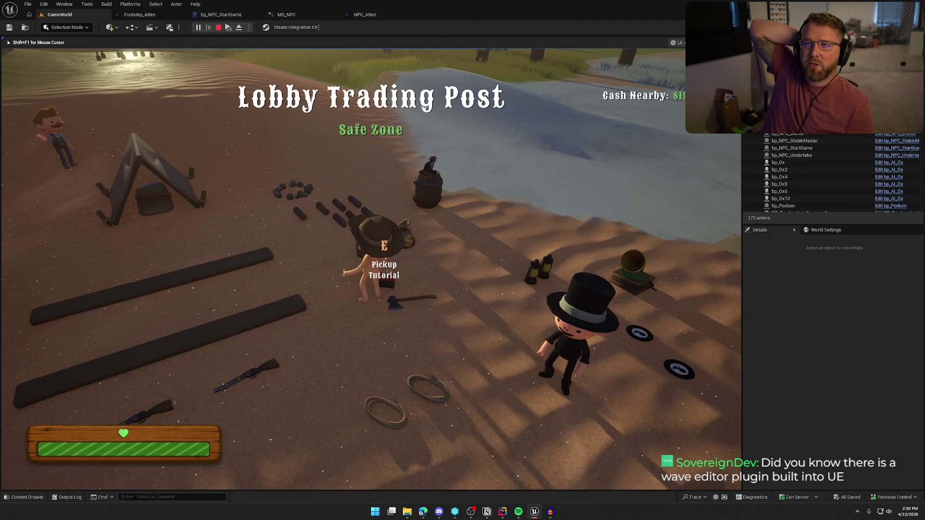
mouse_move(385, 250)
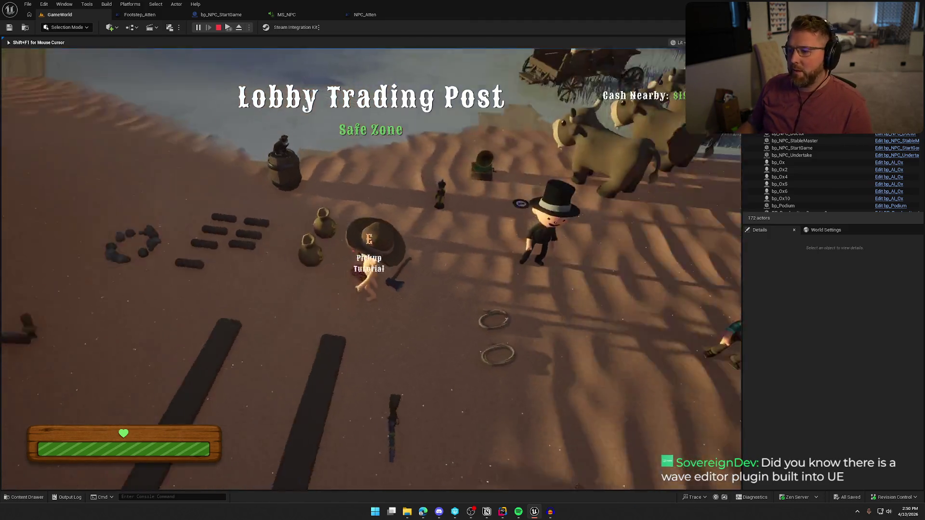
key("shift+w")
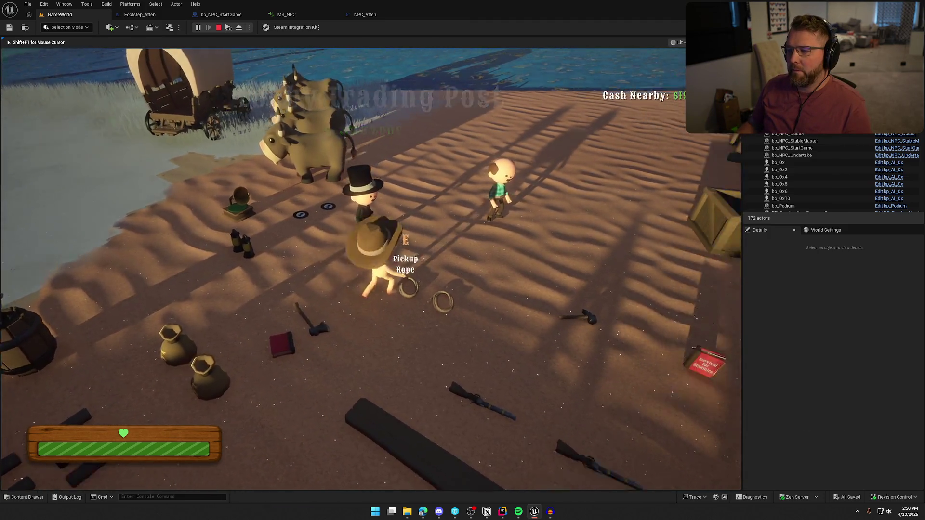
key("e")
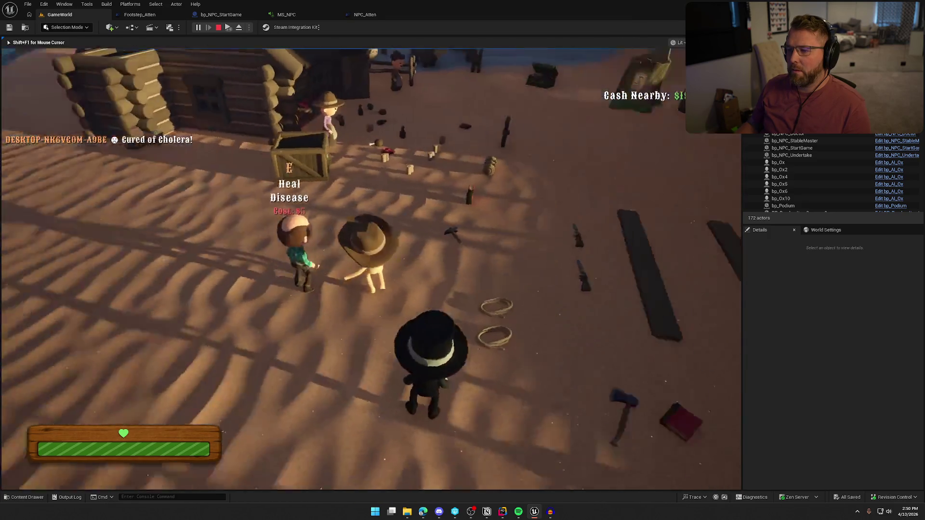
key("w")
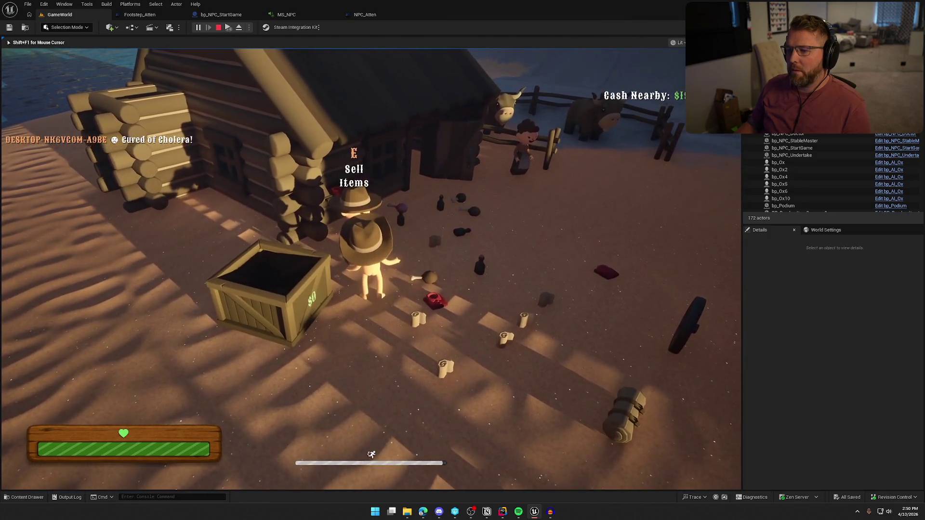
key("w")
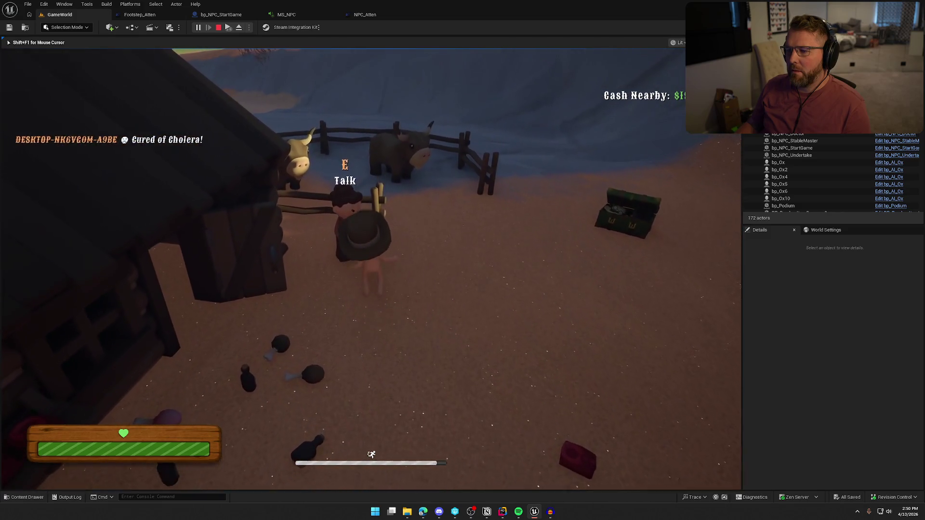
key("shift+w")
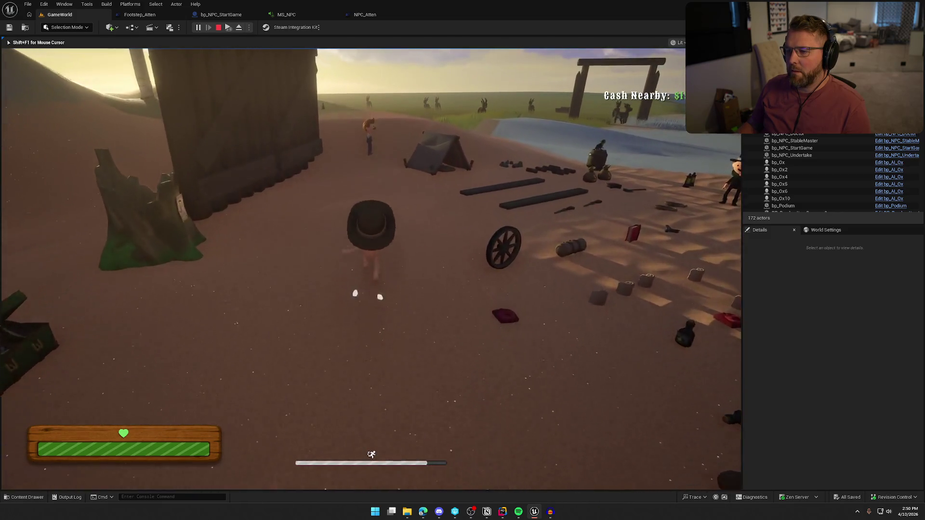
key("shift+w")
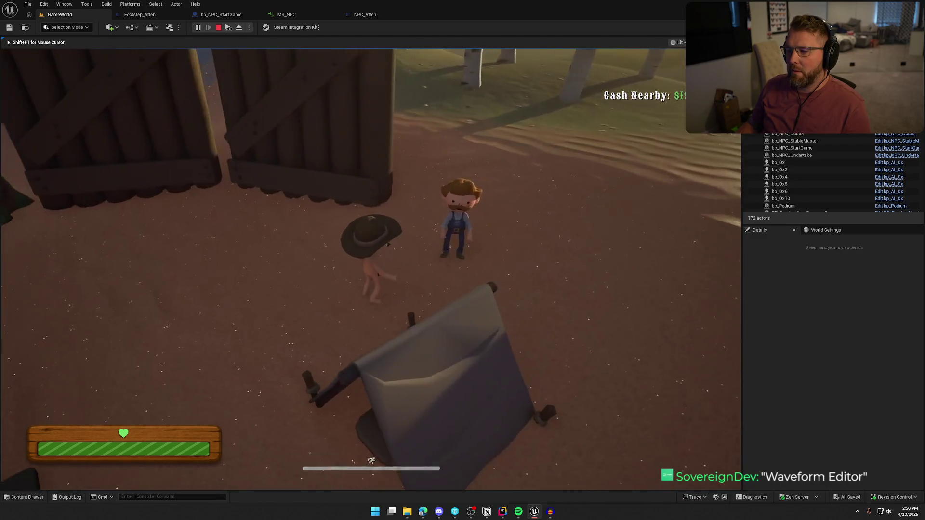
key("F8")
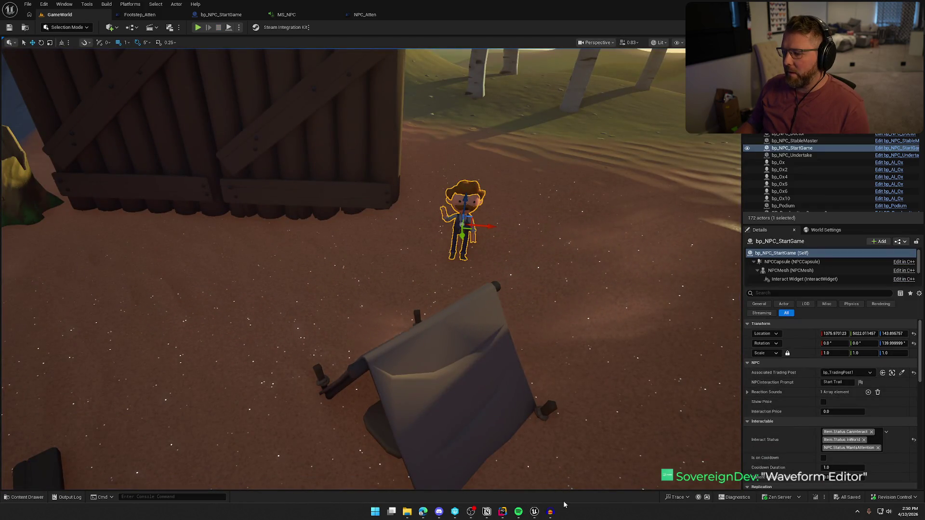
left_click(551, 512)
Apply the Amplify effect to the clip at -5 dB.
left_click(124, 12)
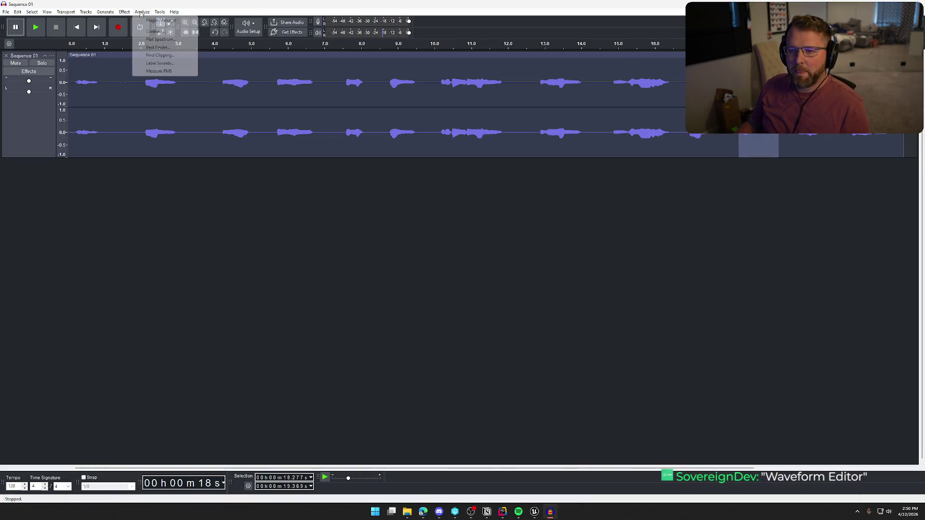
mouse_move(159, 61)
left_click(231, 62)
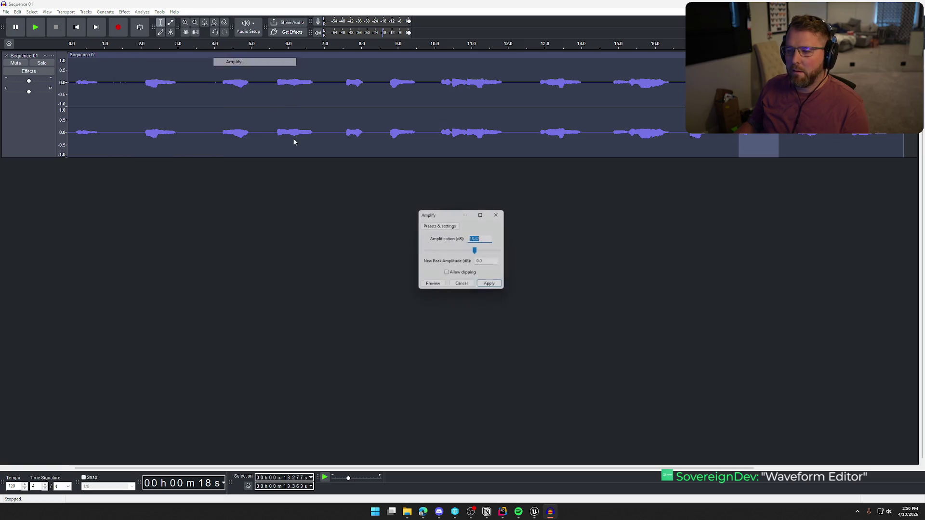
type("-5")
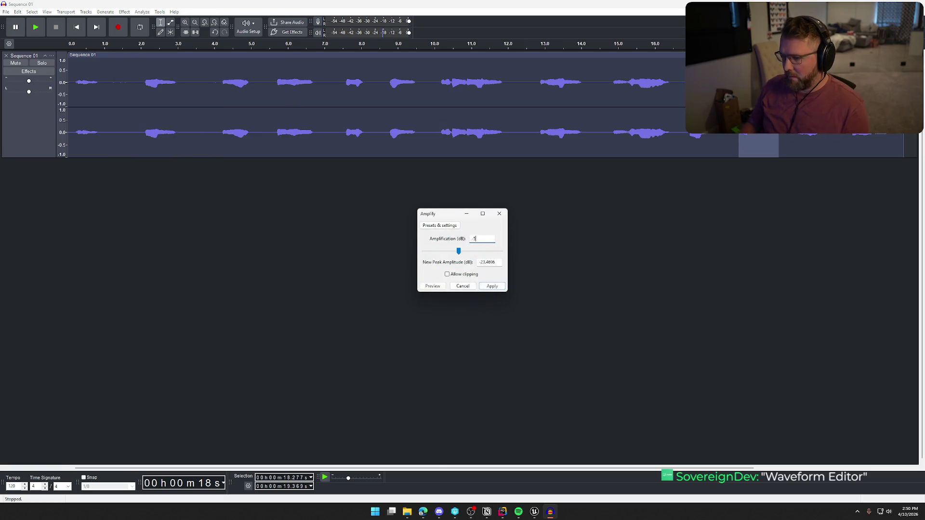
left_click(485, 289)
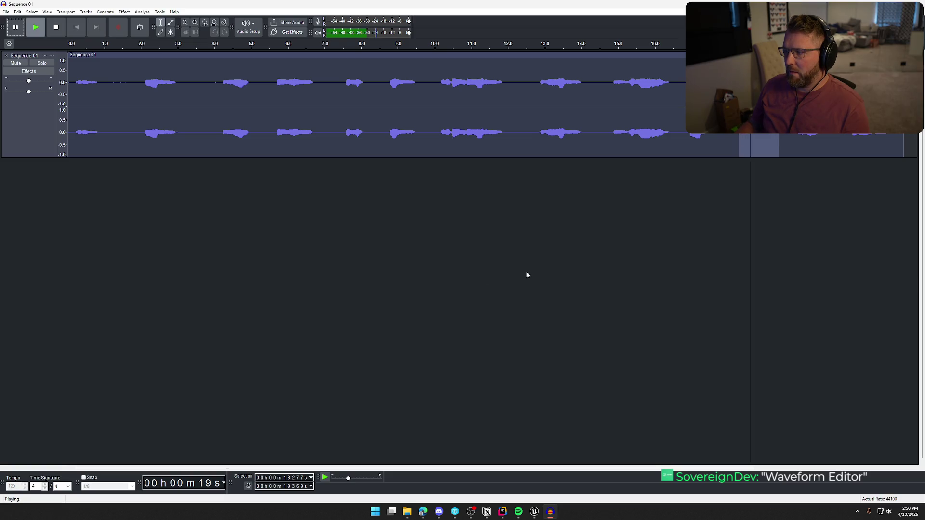
Export the audio as SonoNPC.wav into NPC Reactions, replacing the existing file.
left_click(6, 11)
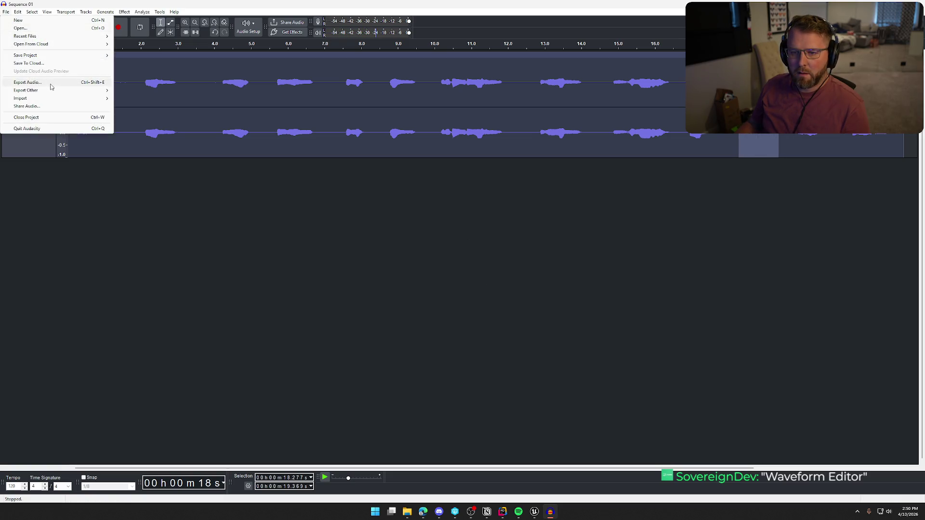
left_click(29, 82)
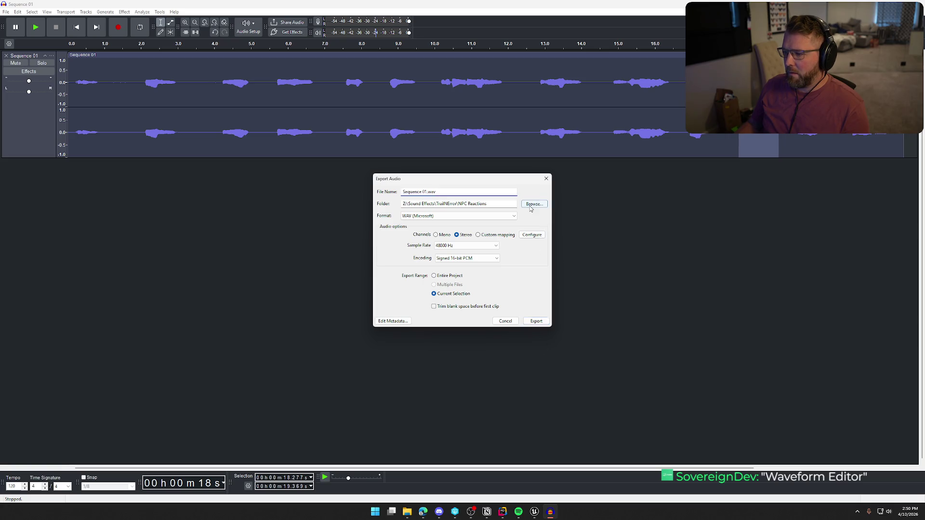
left_click(534, 204)
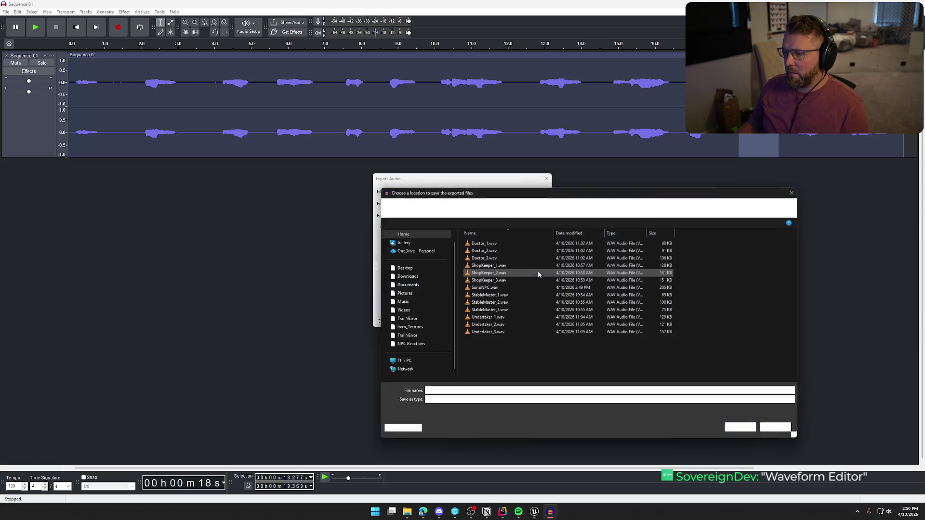
double_click(483, 287)
left_click(536, 321)
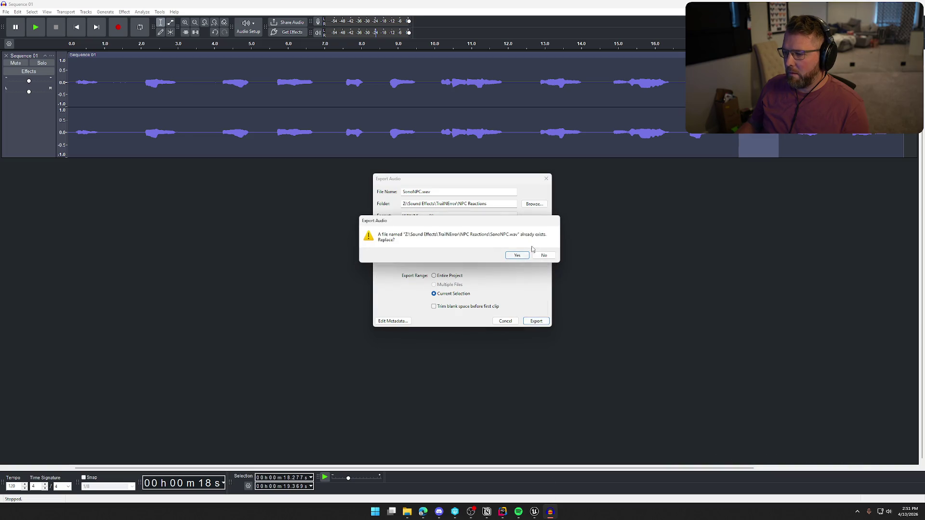
left_click(517, 255)
left_click(534, 511)
key("ctrl+space")
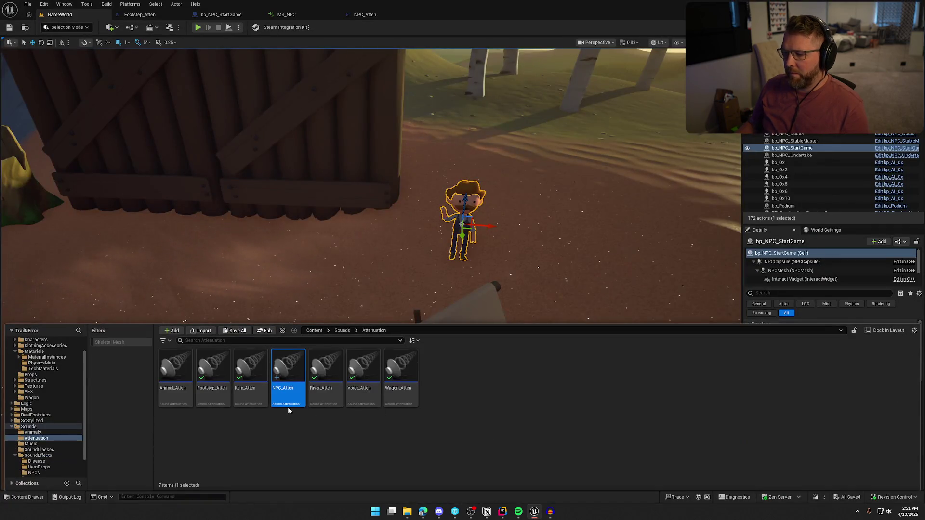
Reimport the SonoNPC sound wave in Sounds/SoundEffects/NPCs from its updated file.
left_click(38, 467)
left_click(41, 473)
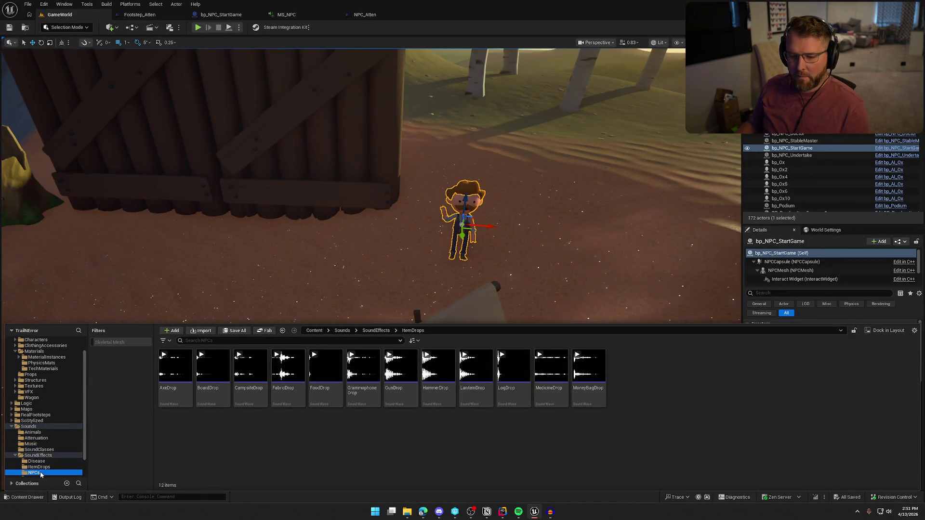
left_click(474, 381)
right_click(513, 394)
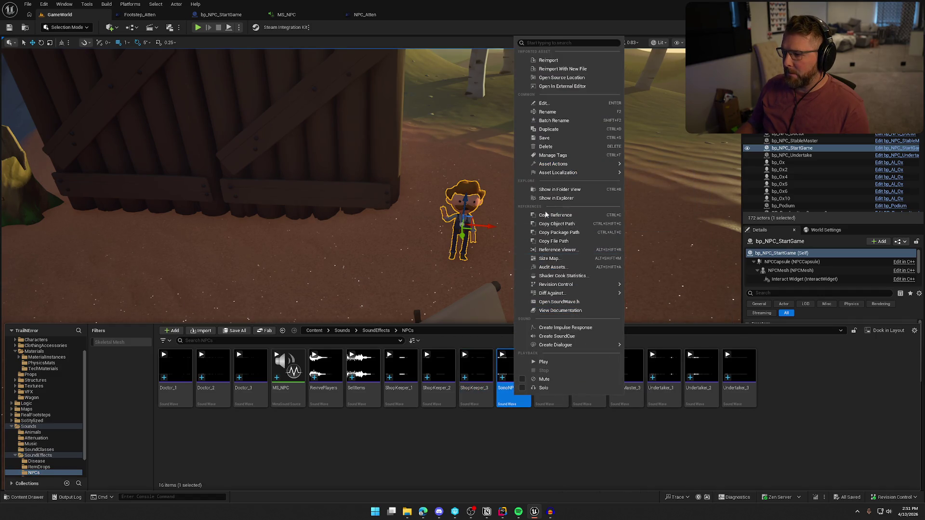
left_click(543, 60)
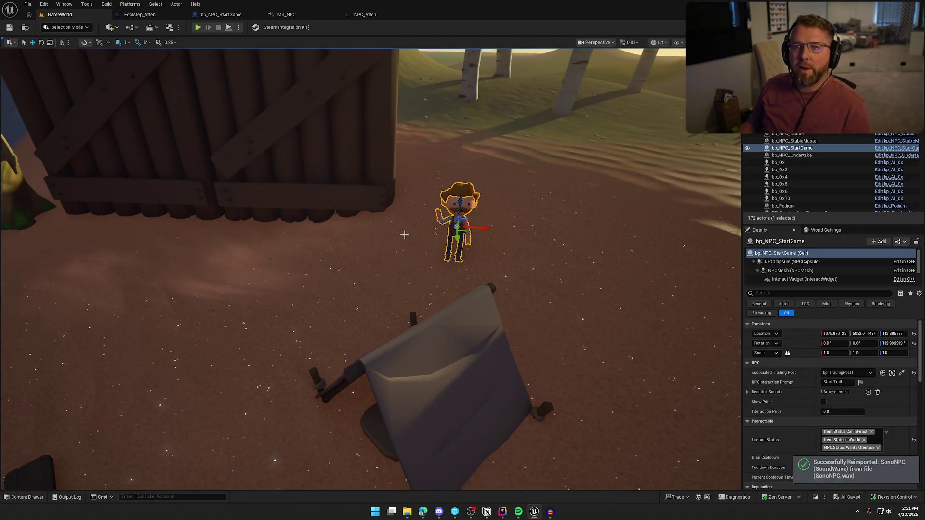
left_click(78, 6)
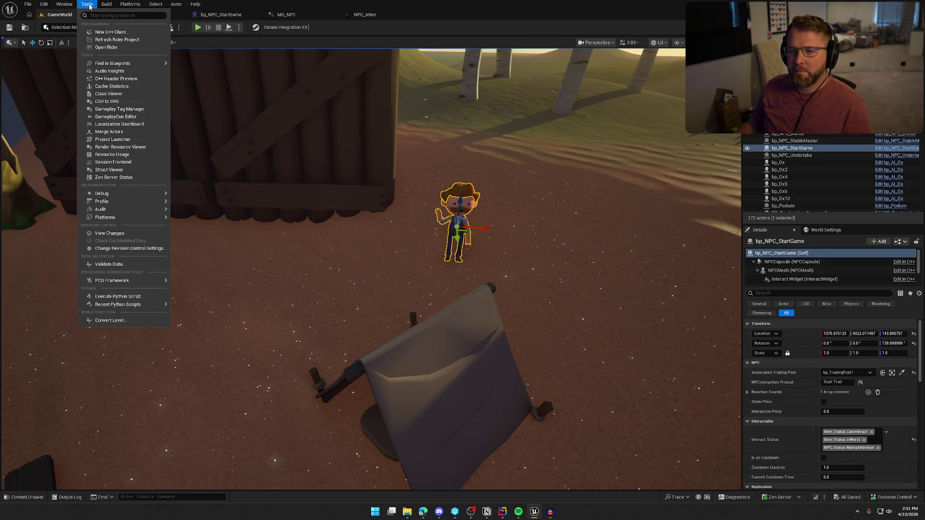
Search the Plugins list for the Waveform Editor plugin, then switch to Audacity.
mouse_move(46, 7)
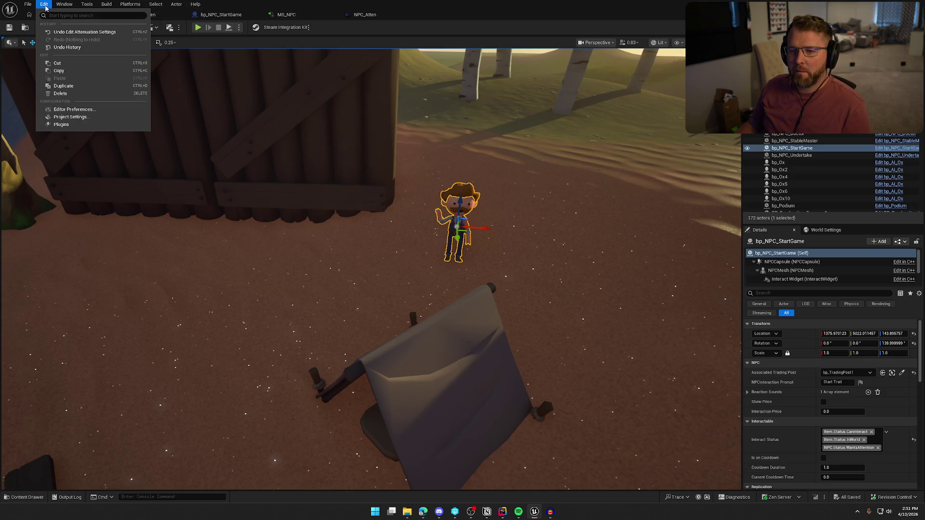
left_click(61, 124)
type("wa")
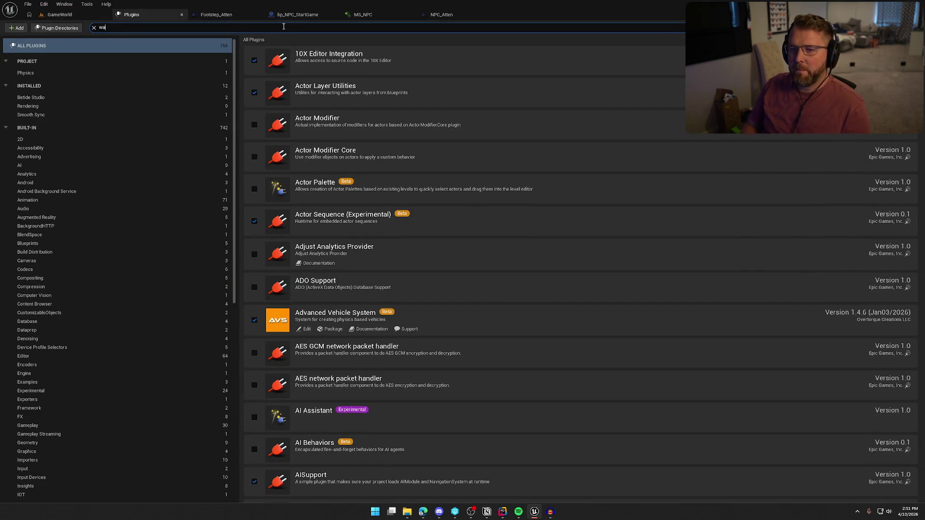
type("vefor")
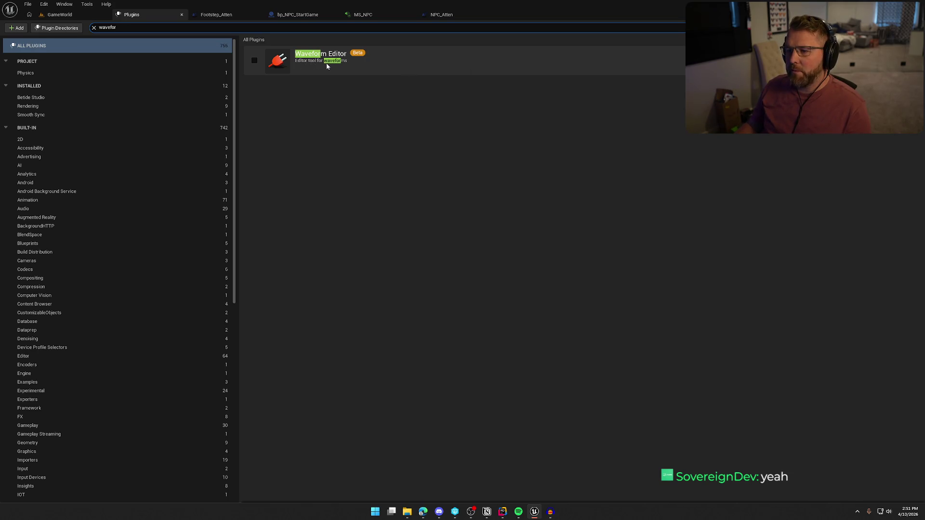
left_click(555, 514)
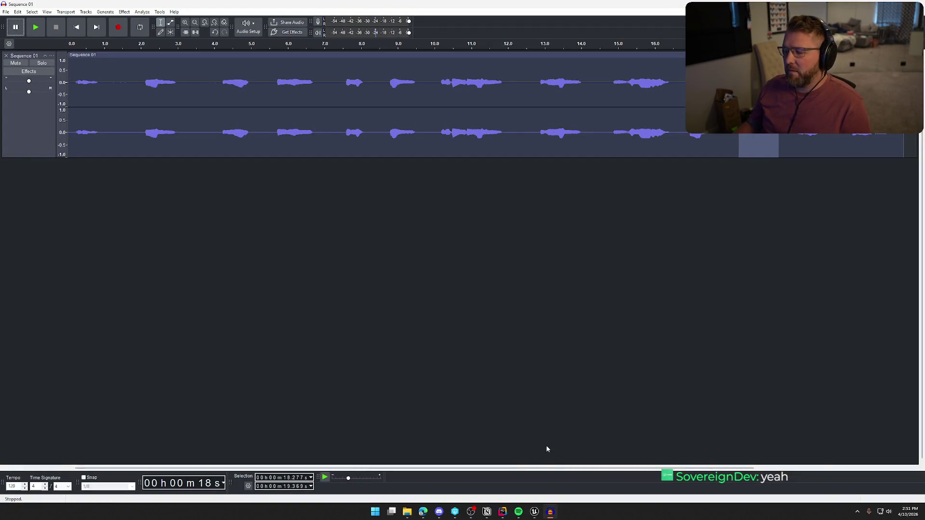
Back in Unreal, start a play test and sprint through the gate into the trading post.
left_click(534, 514)
middle_click(154, 13)
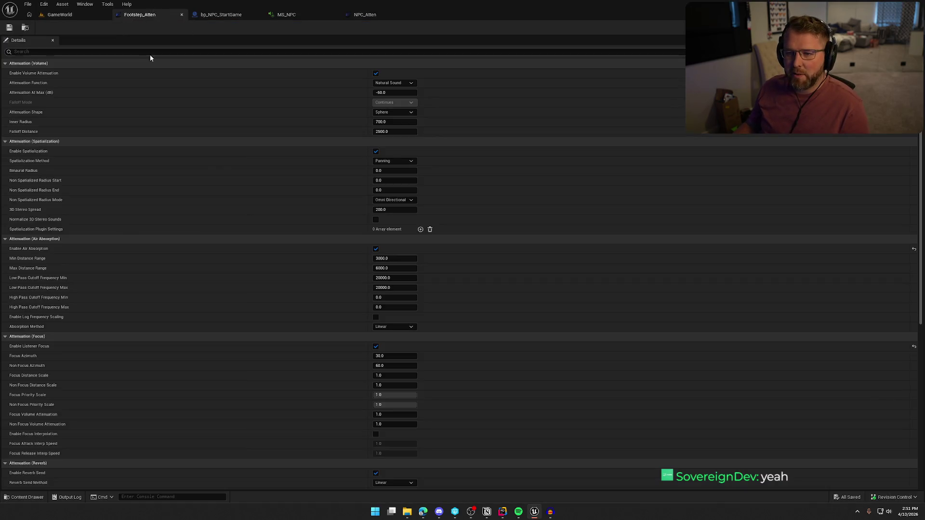
key("alt+p")
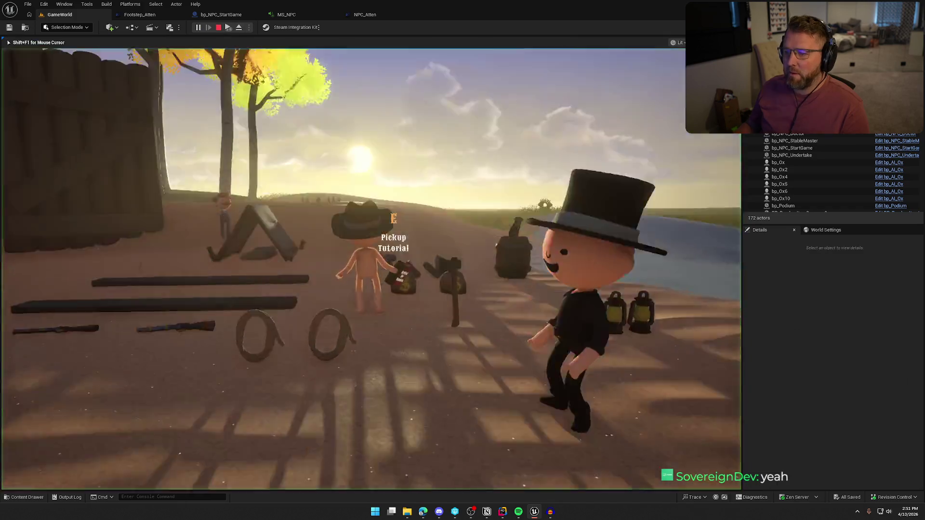
key("w")
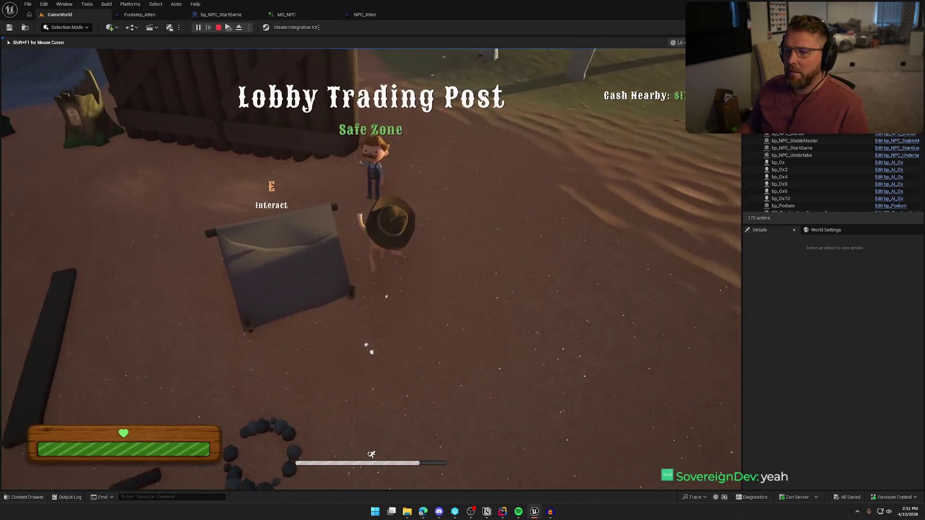
key("shift+w")
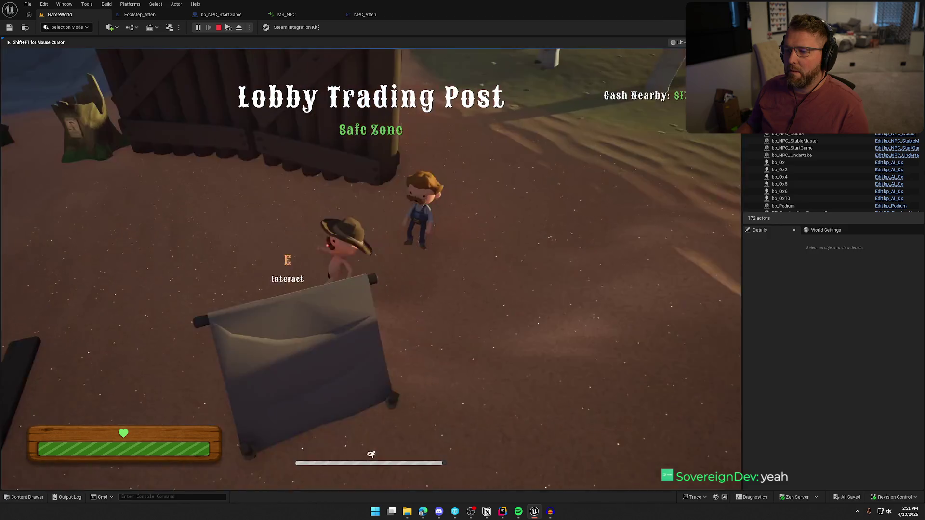
key("shift+w")
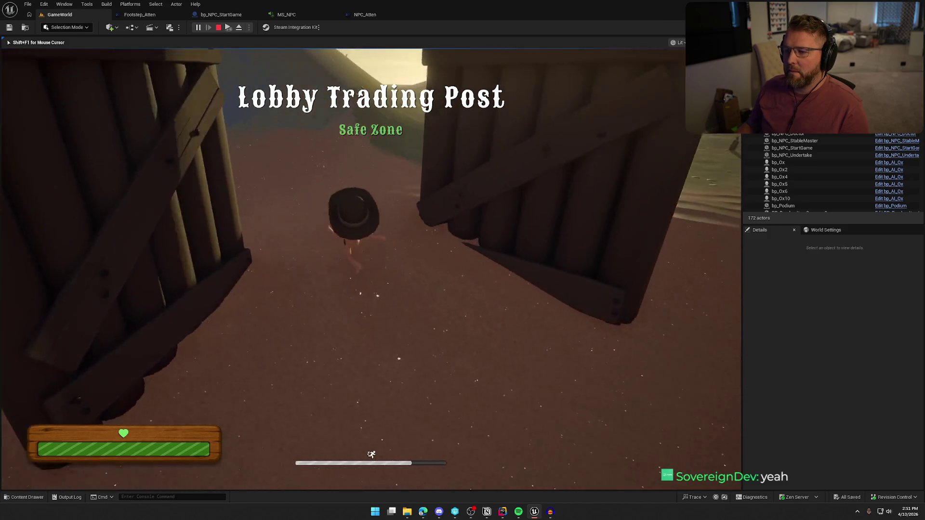
key("shift+w")
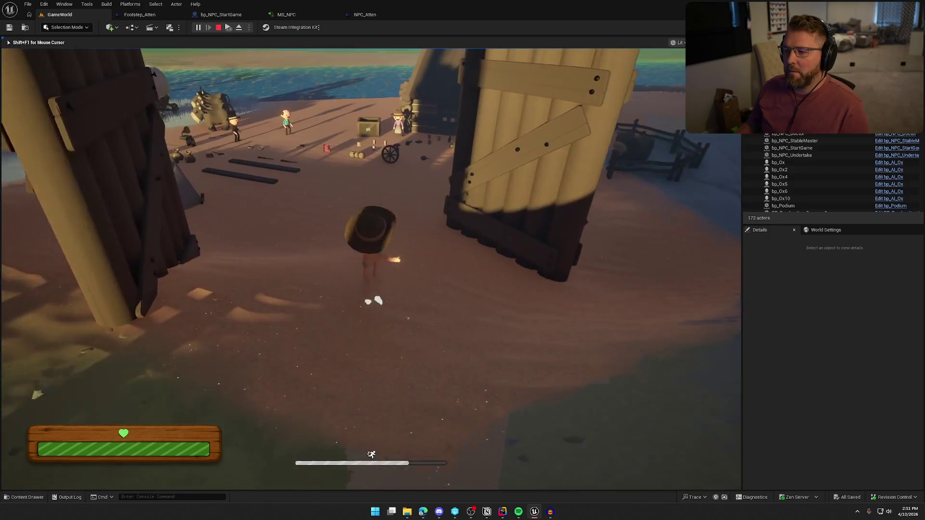
key("w")
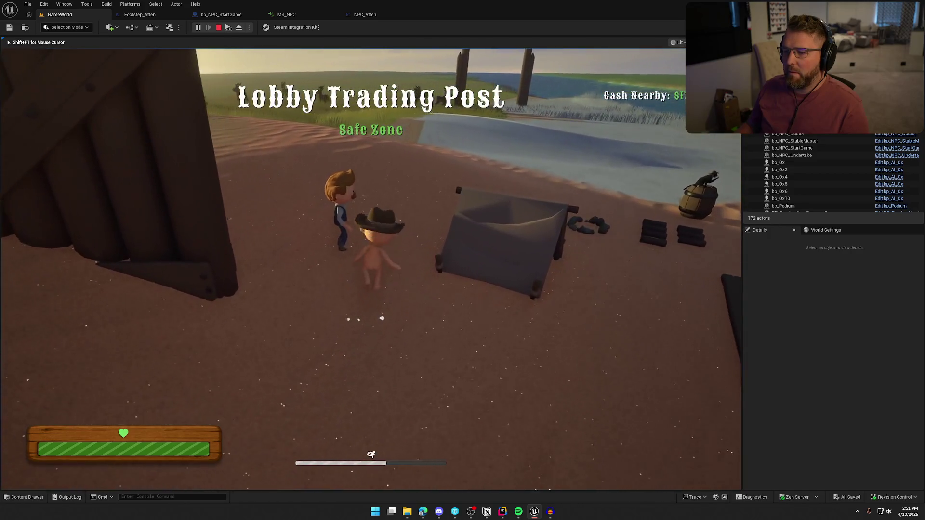
Walk past the vendor, doctor, top-hat and mustached NPCs, then end the play session.
key("shift+w")
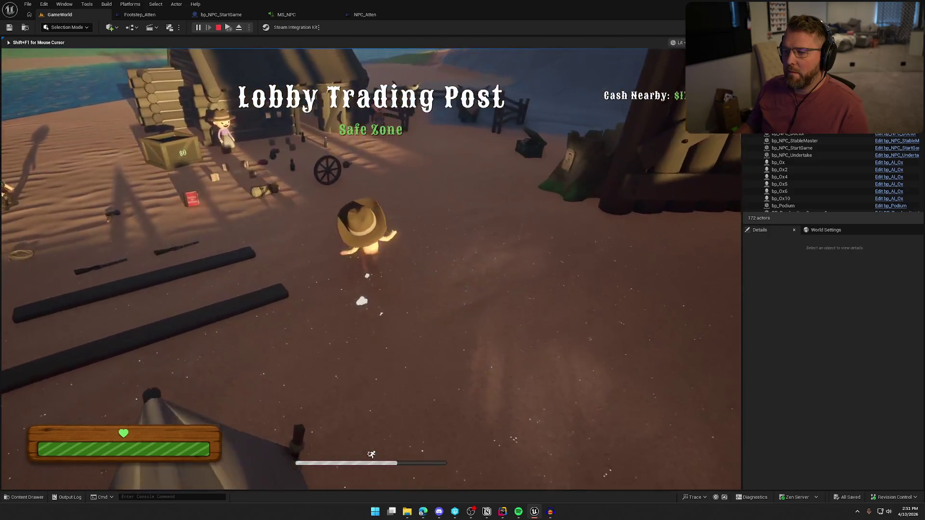
key("w")
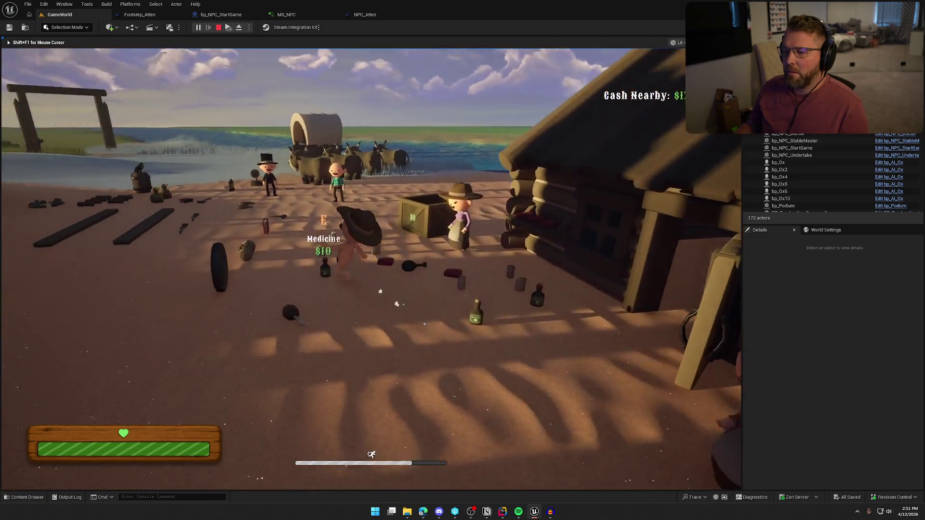
key("w")
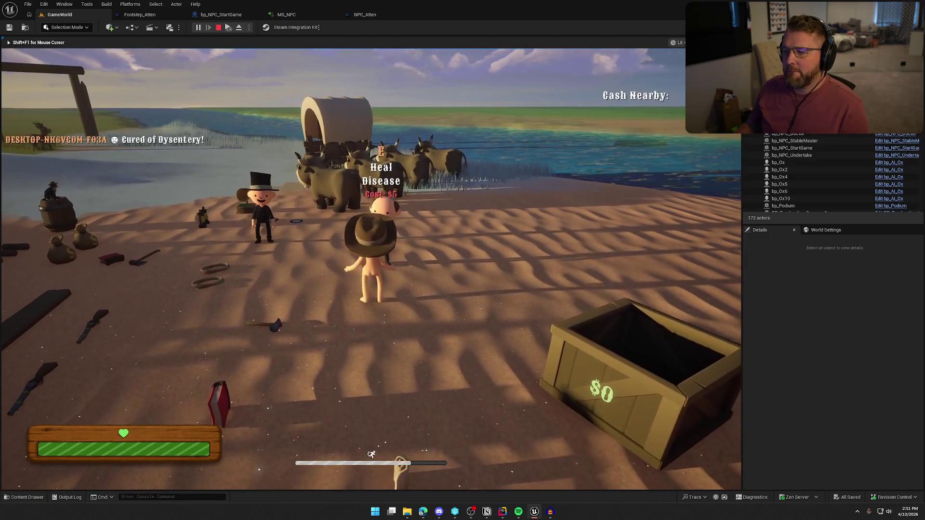
key("w")
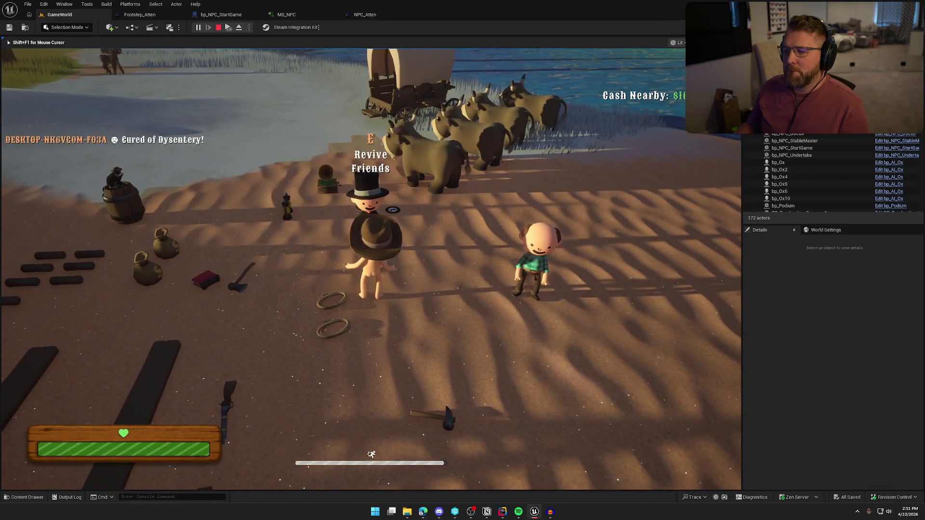
key("w")
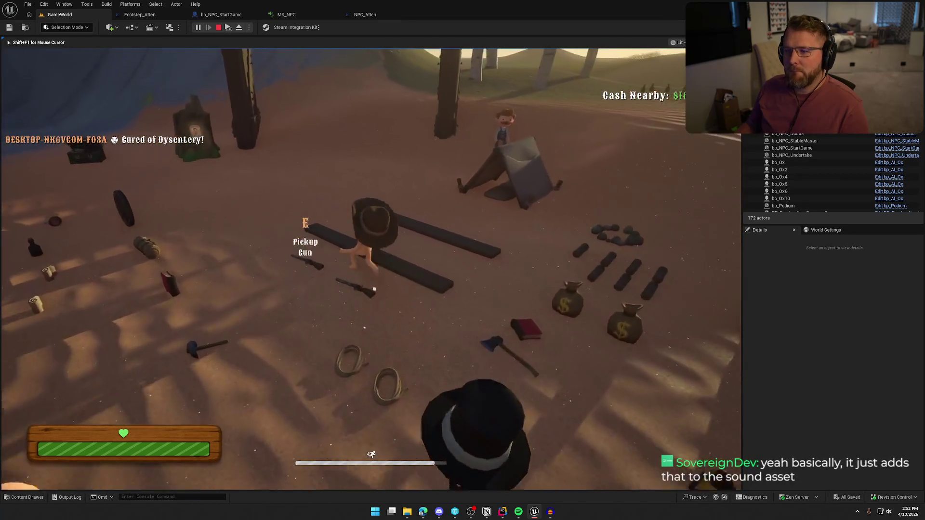
key("w")
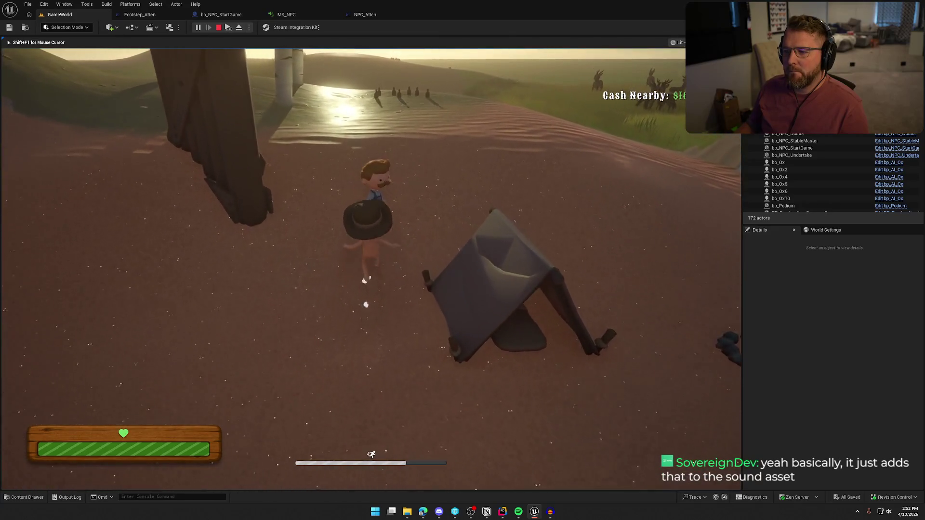
key("w")
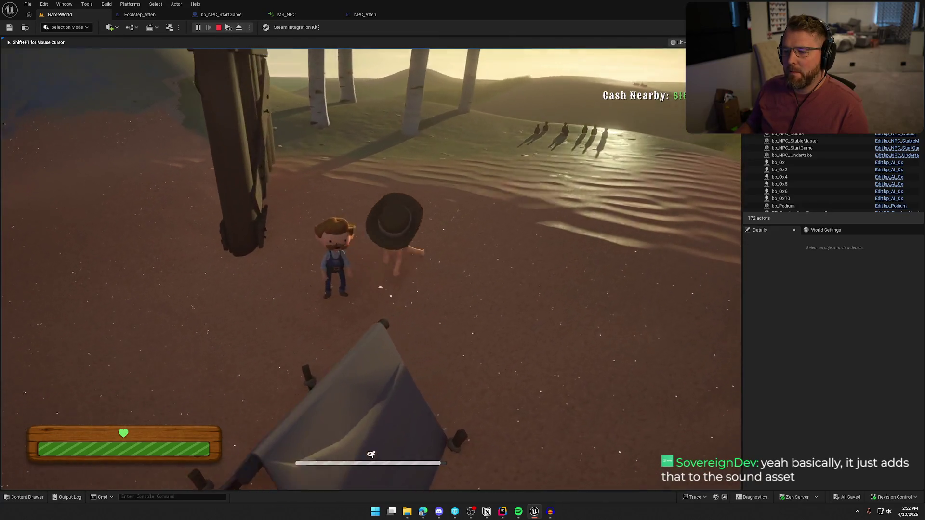
key("w")
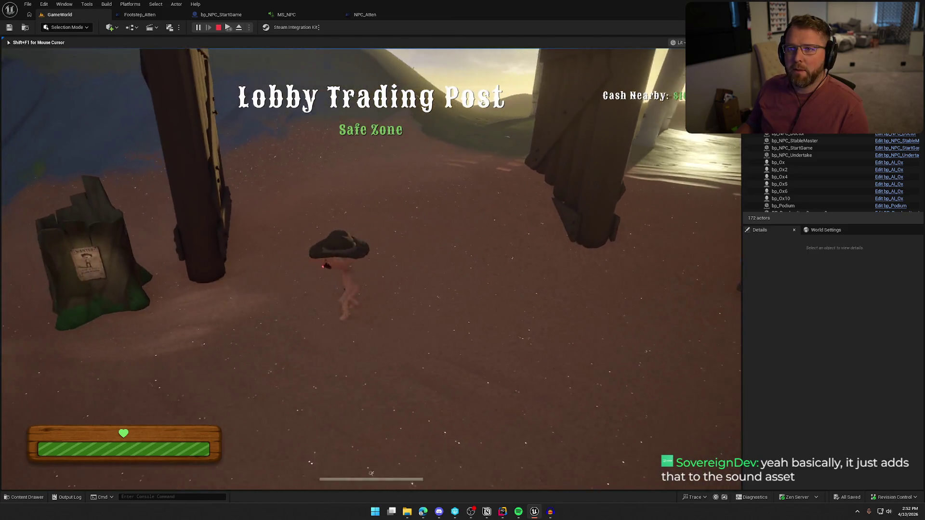
key("w")
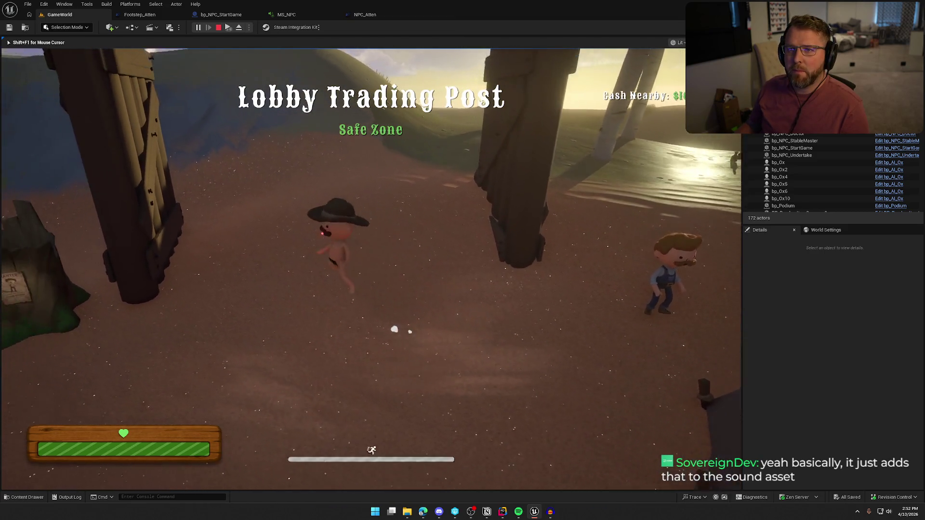
key("w")
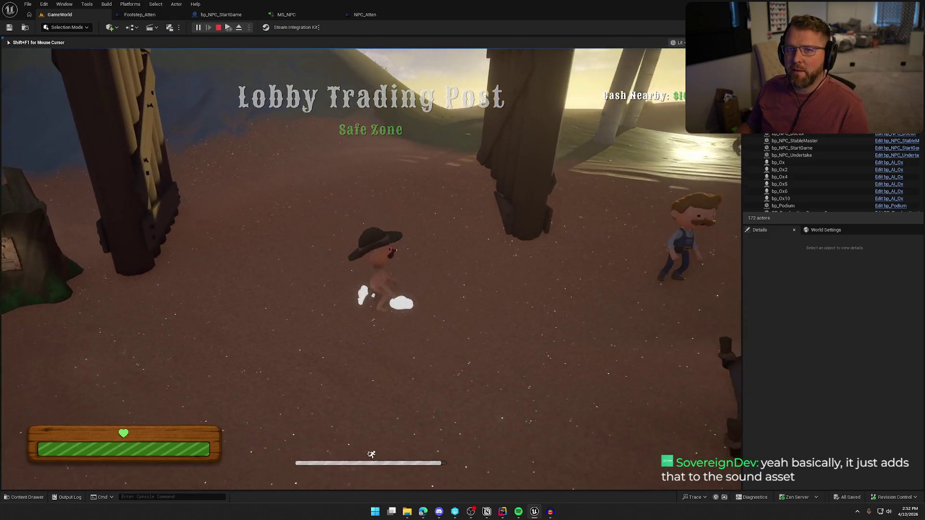
key("Escape")
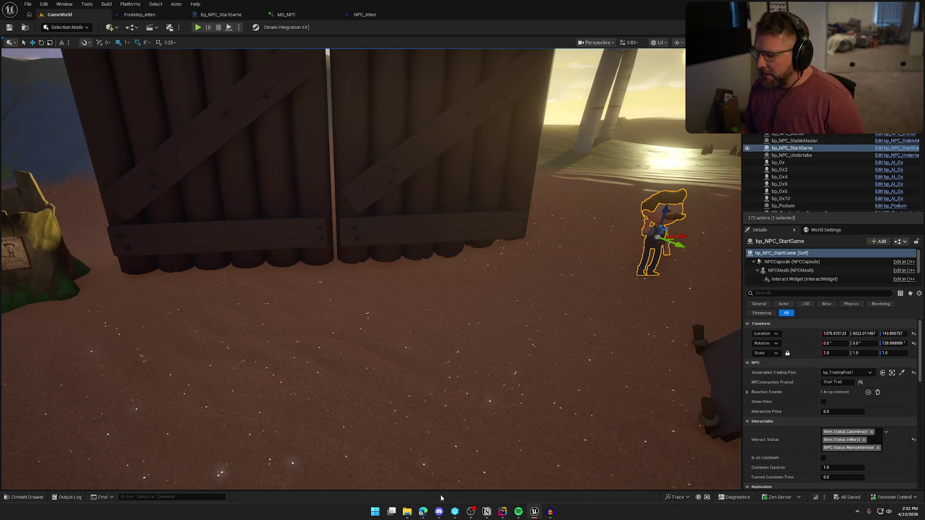
Play the Sequence 01 recording in Audacity starting from about 2.1 s.
left_click(554, 513)
left_click(644, 245)
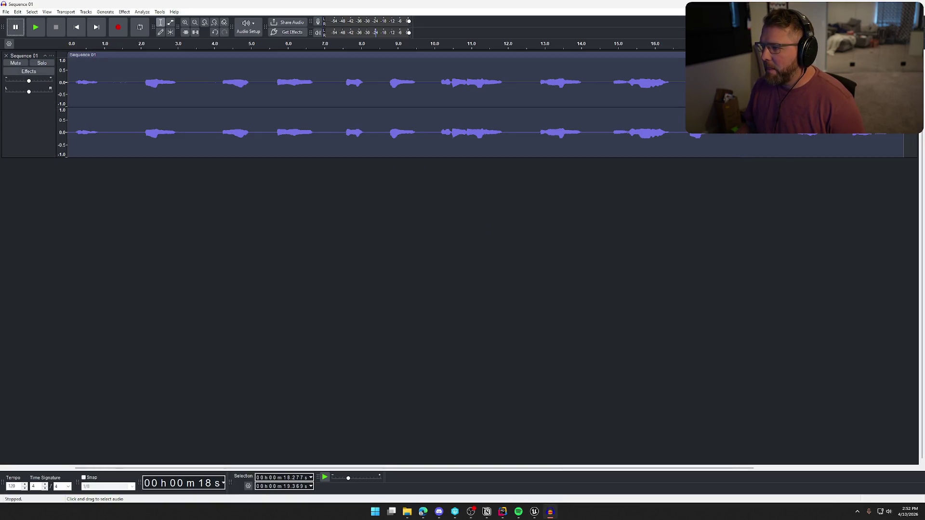
left_click(146, 86)
key("space")
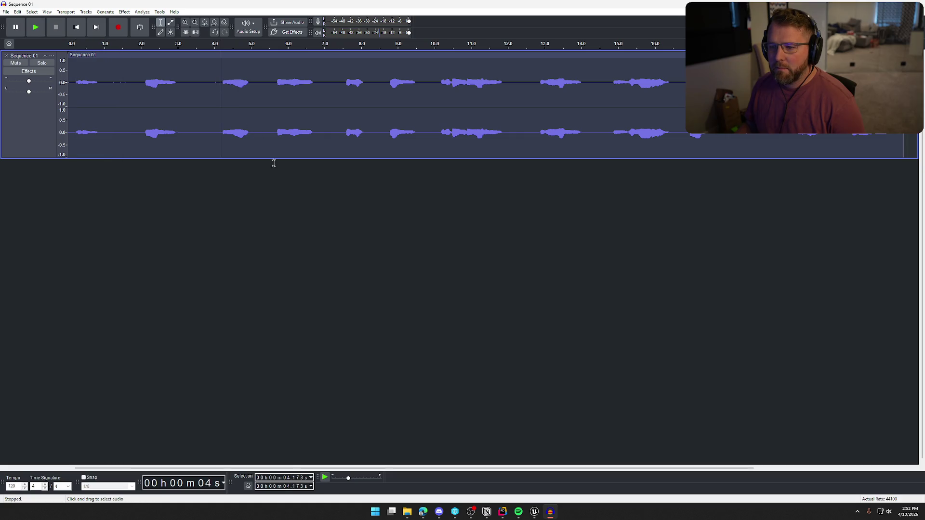
key("space")
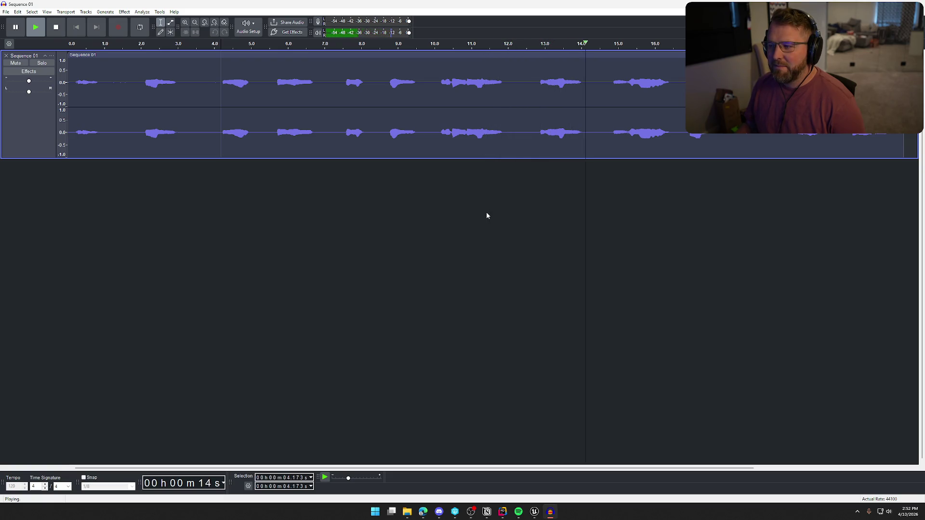
Stop playback and replay only the stretch from about 10.1 s to 12.0 s.
key("space")
left_click_drag(439, 77, 507, 84)
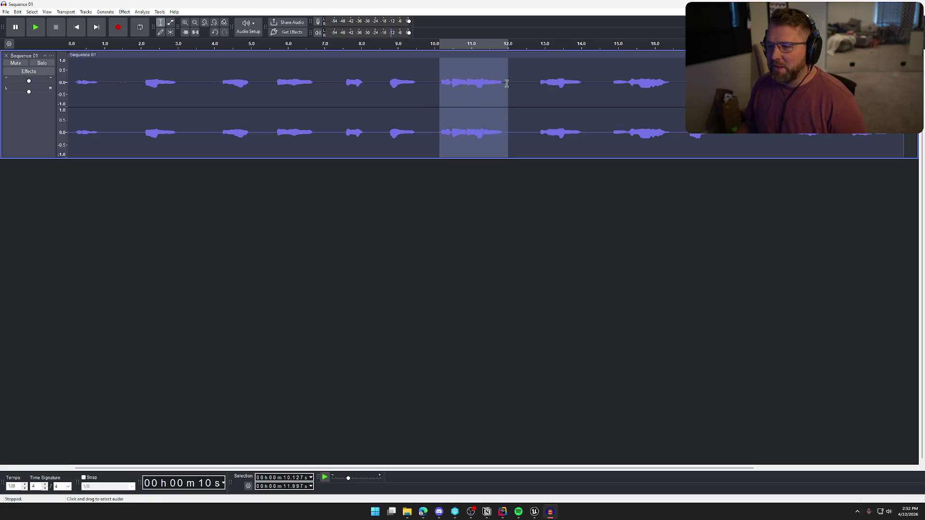
key("space")
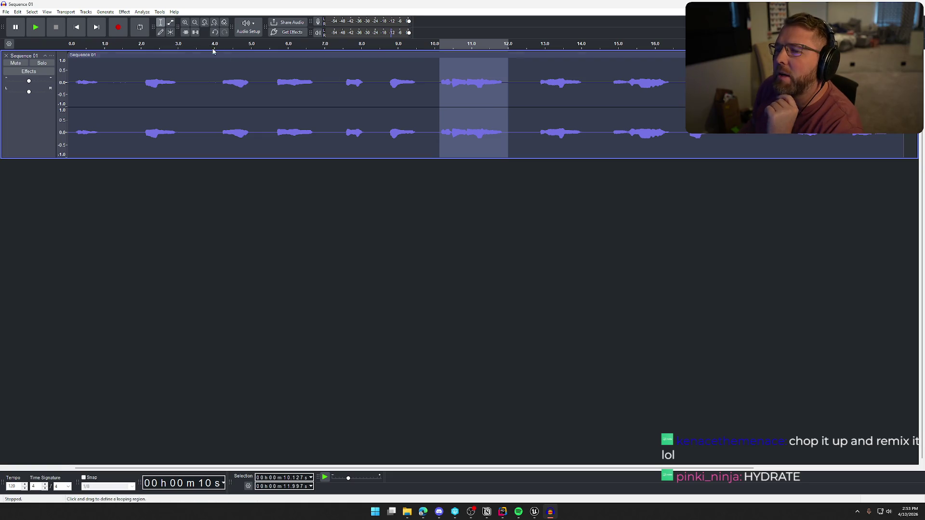
Leave the effects list unused and close Sequence 01 without saving changes.
left_click(124, 11)
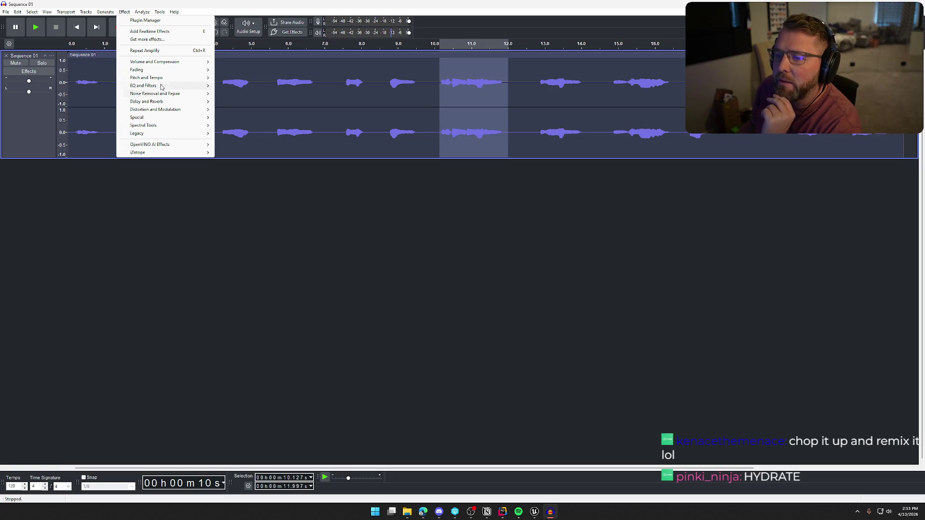
mouse_move(164, 87)
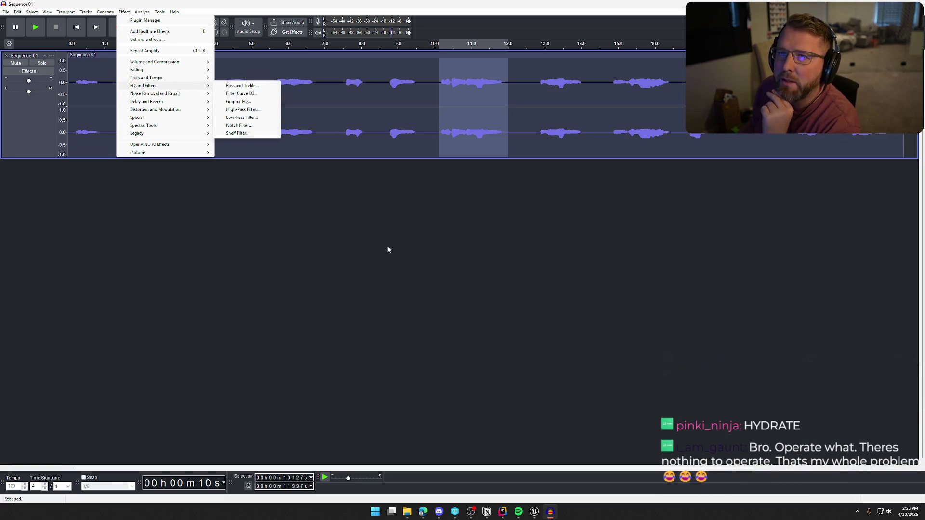
left_click(525, 275)
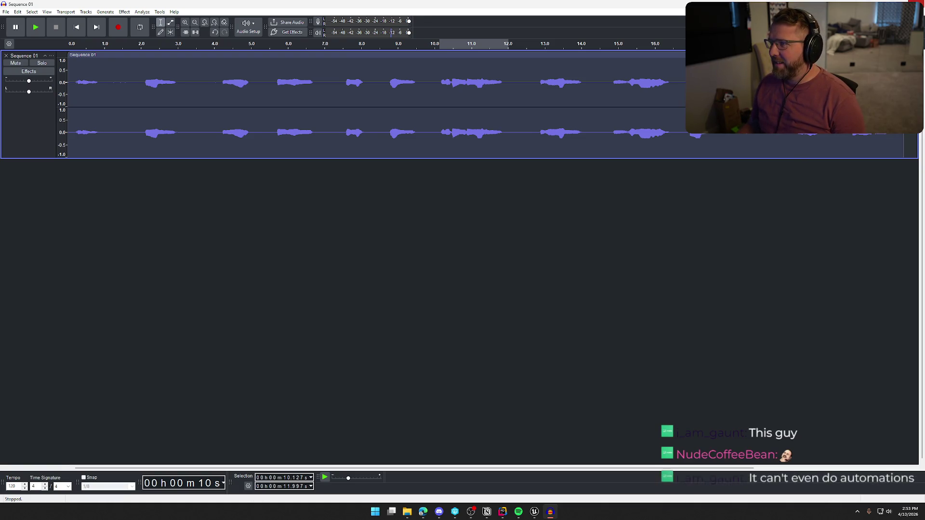
key("ctrl+w")
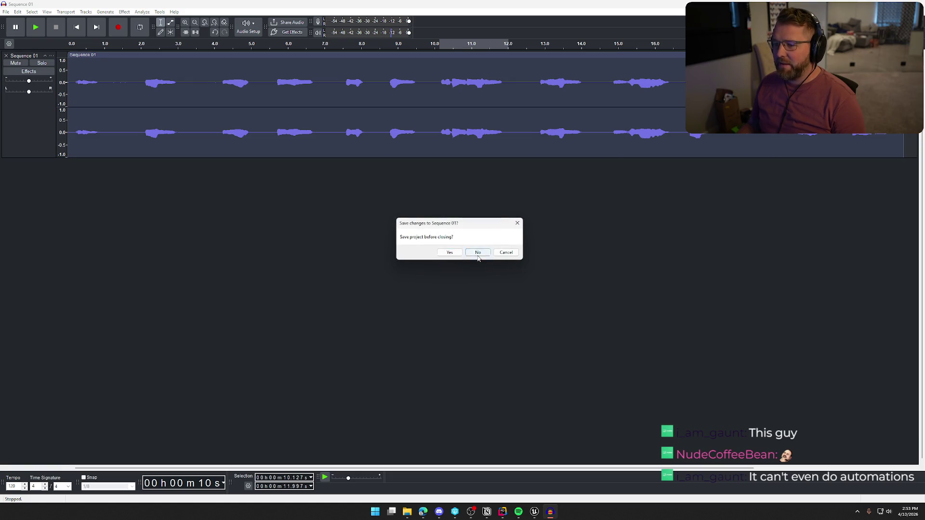
left_click(478, 252)
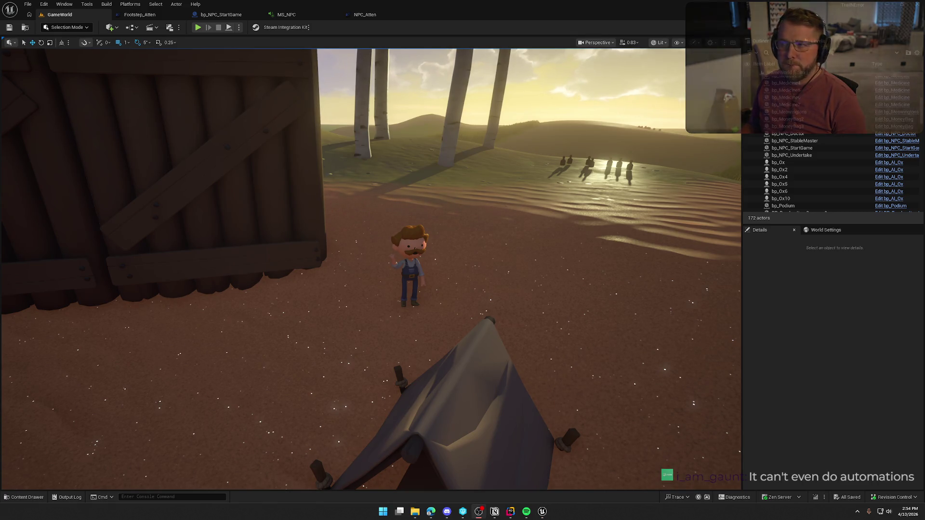
Turn the viewport camera slightly left and start a play-test of the level.
left_click_drag(598, 199, 582, 199)
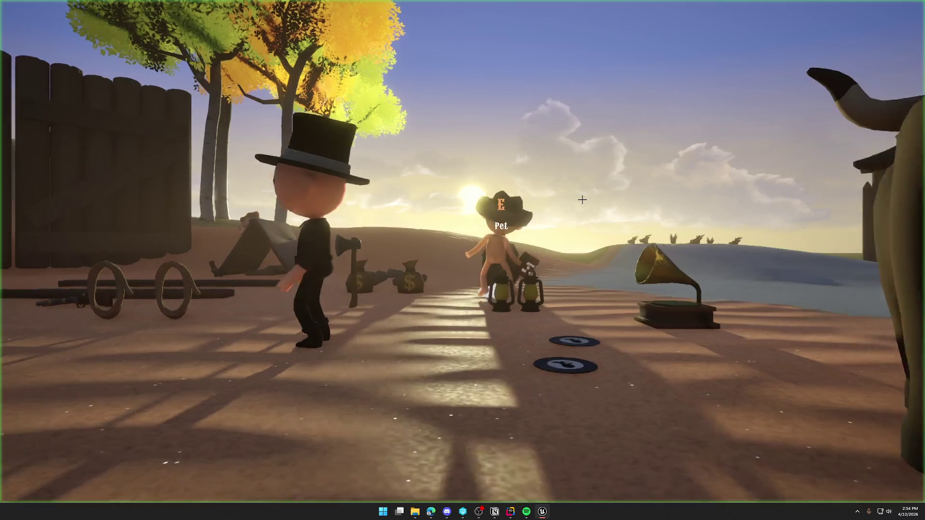
key("shift+w")
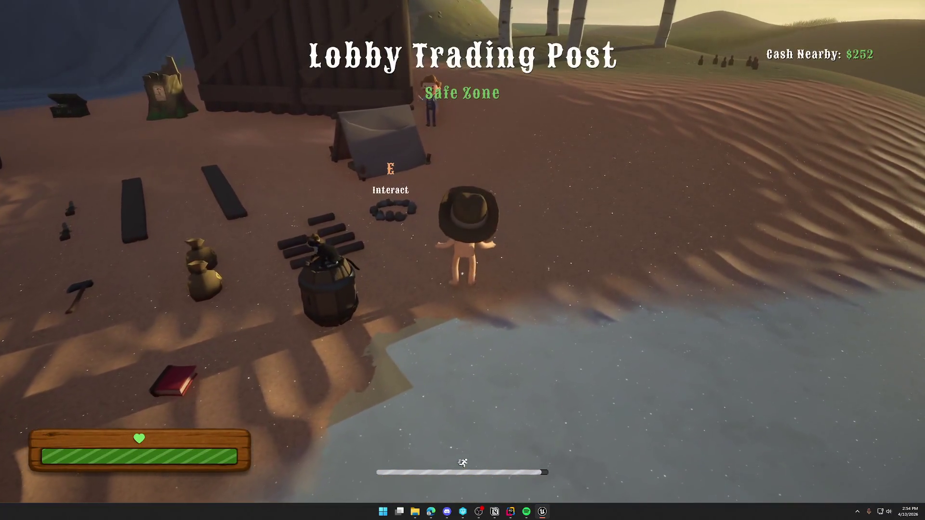
key("super")
key("super")
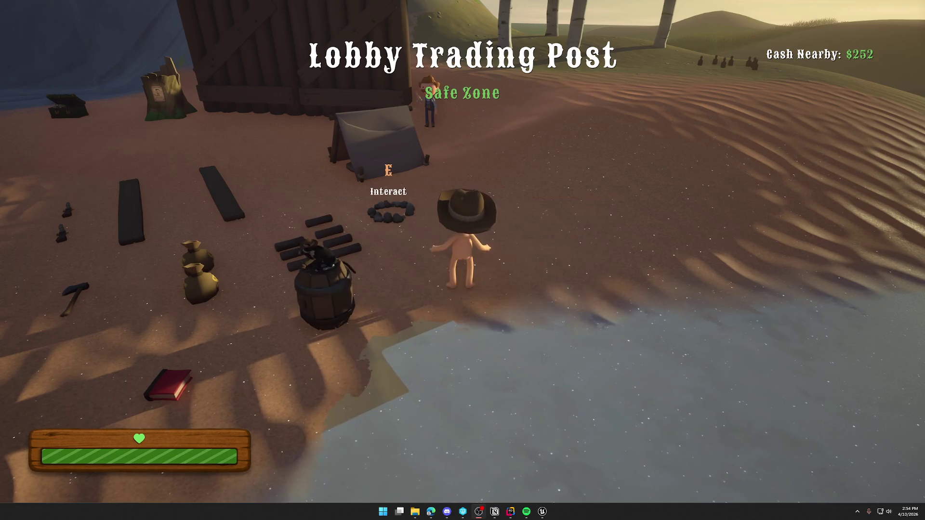
left_click(647, 177)
Walk to the Start Trail NPC, sprint through the open gate, then end the session.
key("w")
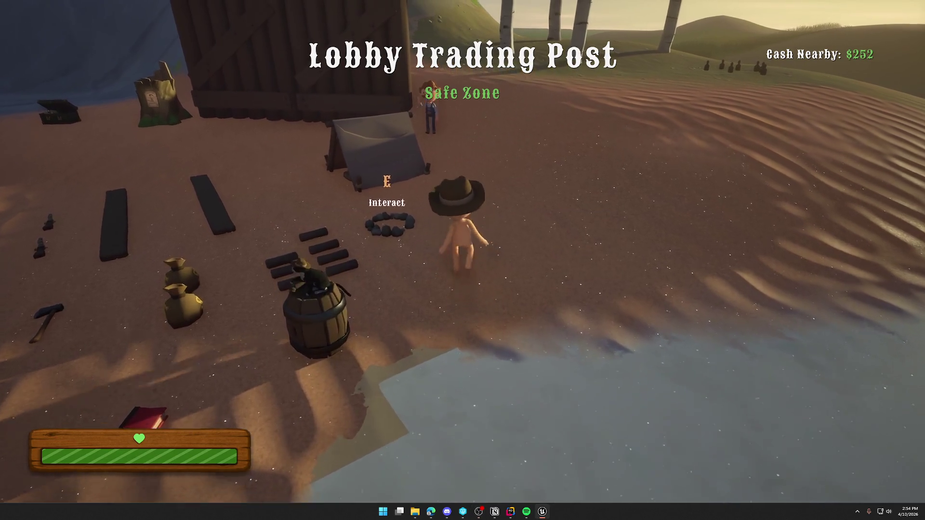
key("w")
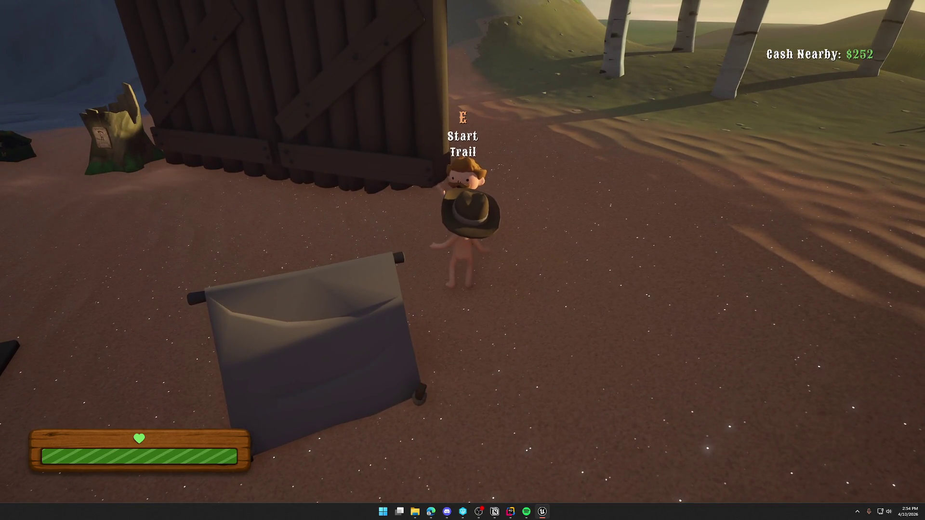
key("shift+w")
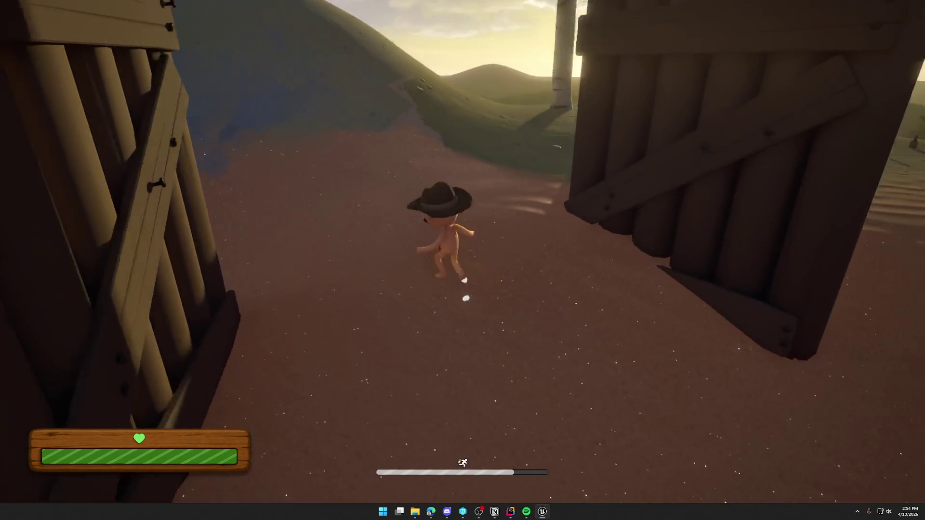
key("s")
key("w")
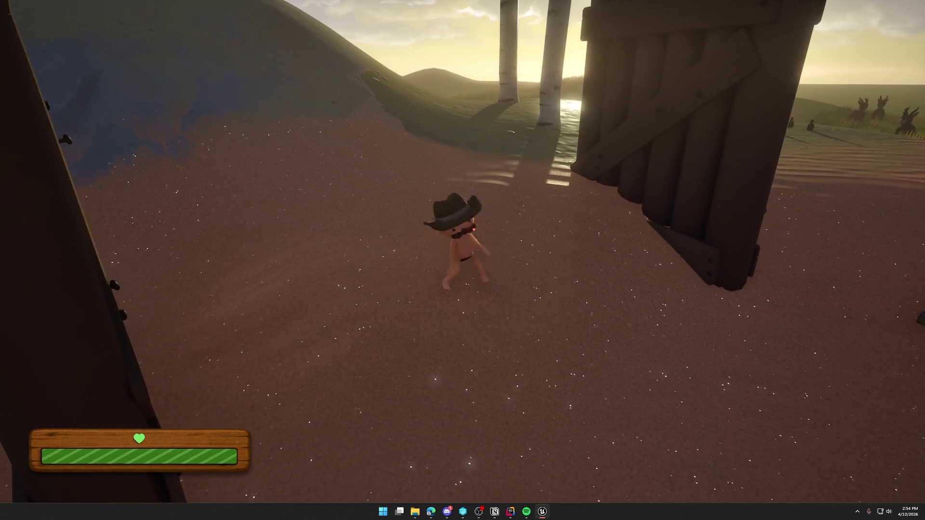
key("Escape")
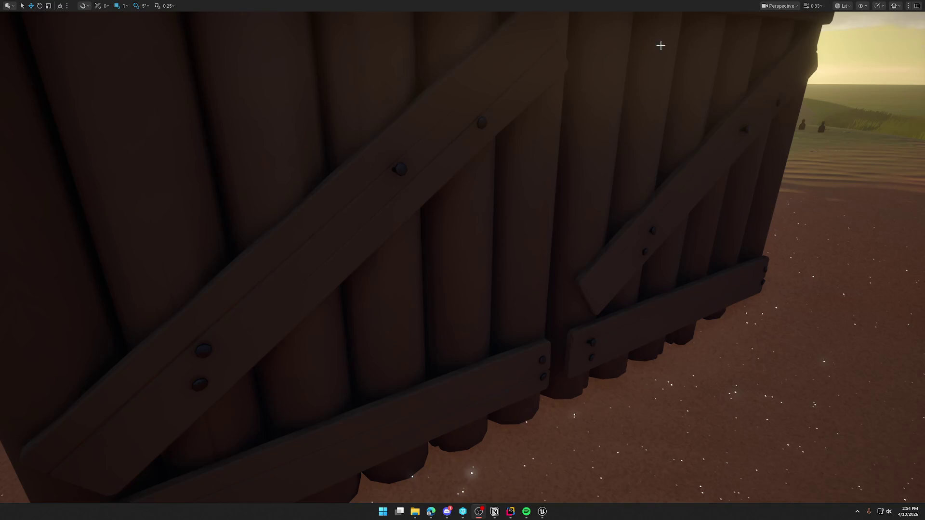
key("F11")
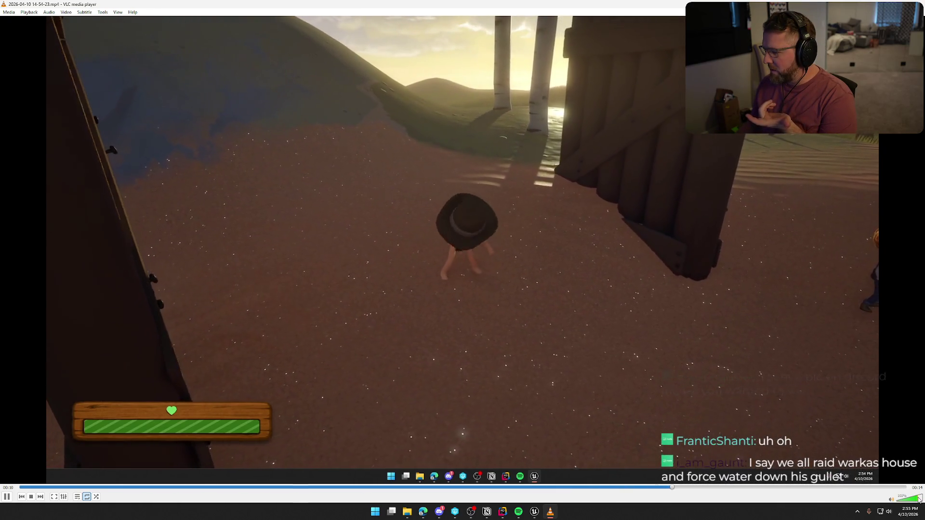
Raise VLC's volume while watching the play-test clip of the character at the gate.
scroll(919, 499, "up", 1)
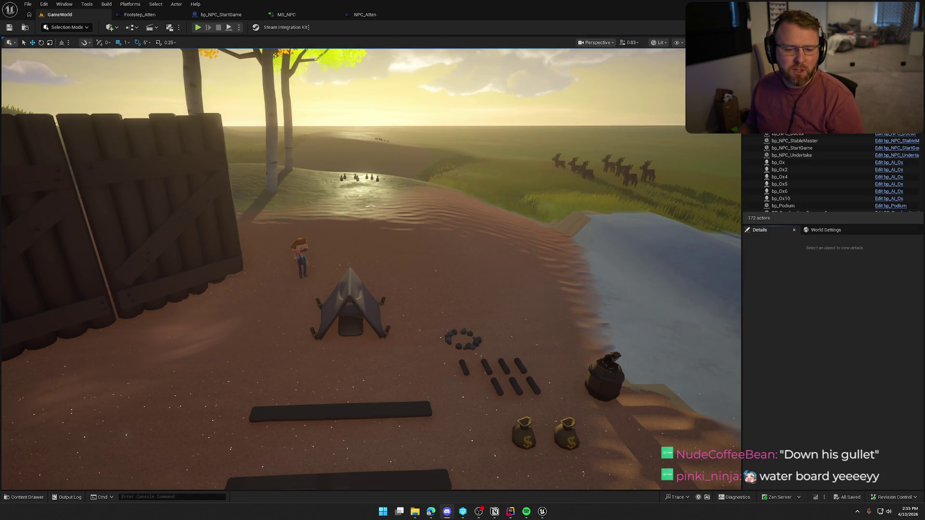
Move the camera over the trading post camp props and start a Play In Editor session.
left_click_drag(462, 281, 463, 260)
left_click_drag(642, 142, 642, 127)
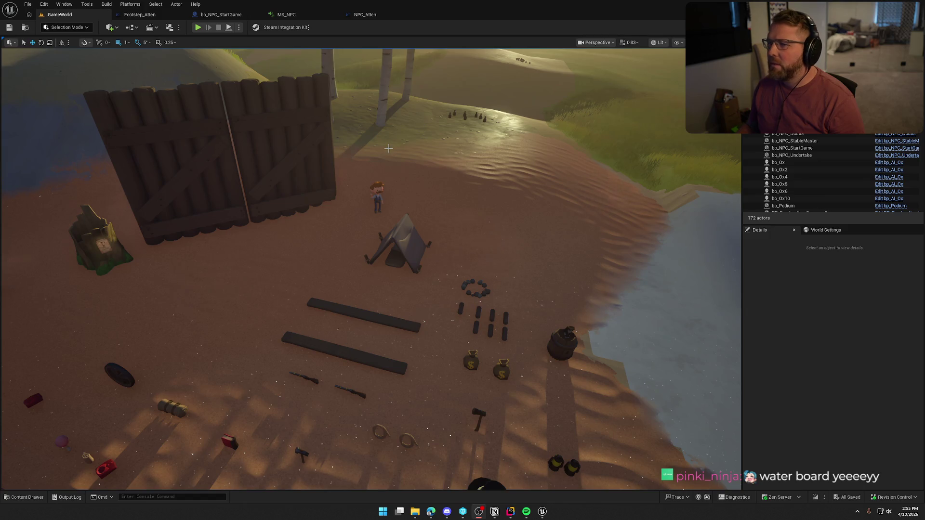
key("alt+p")
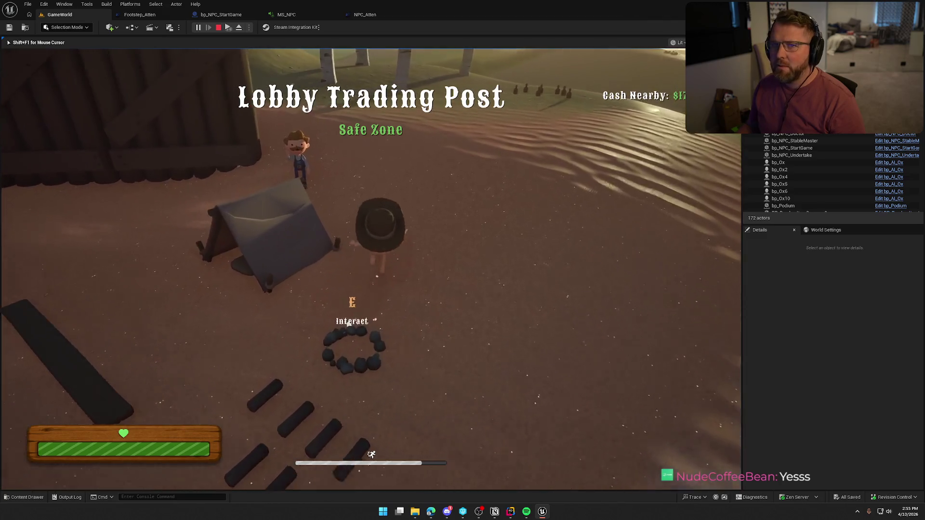
Sprint from the NPC through the gate into the lobby, then end that session.
key("w")
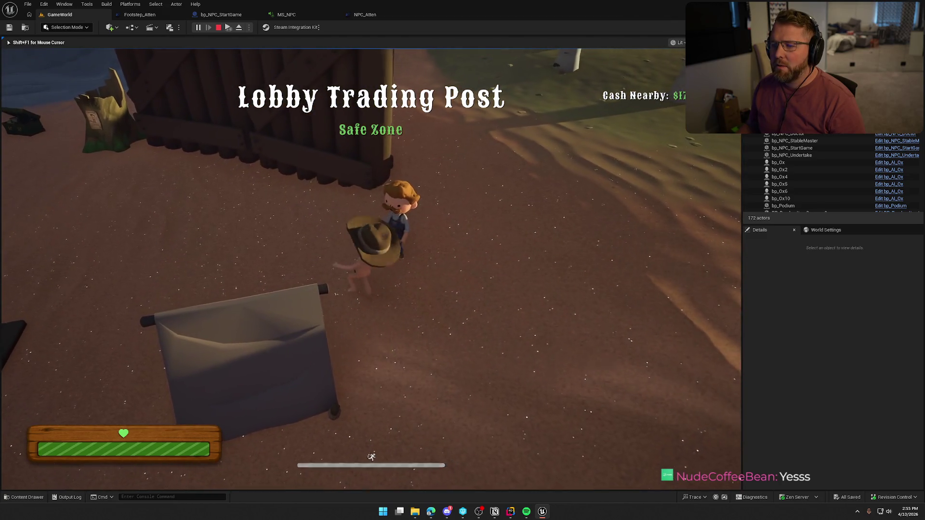
key("shift+w")
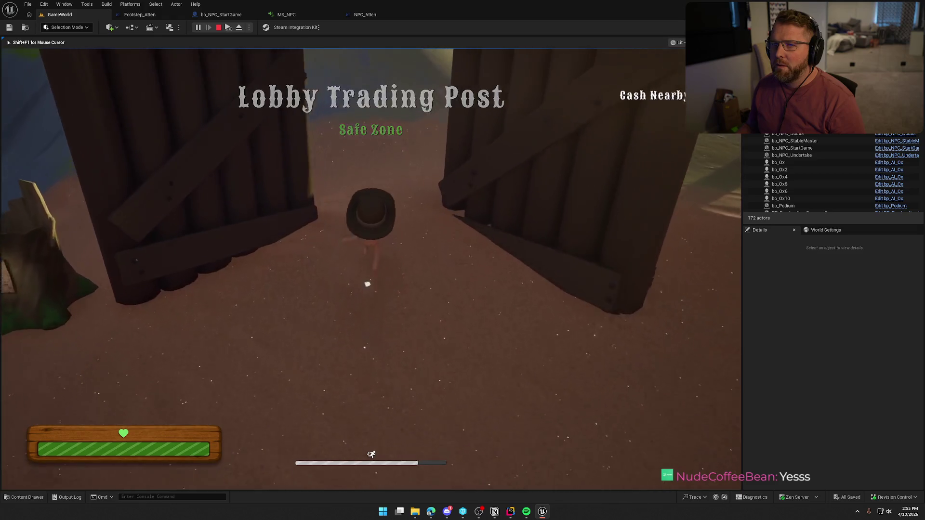
key("shift+w")
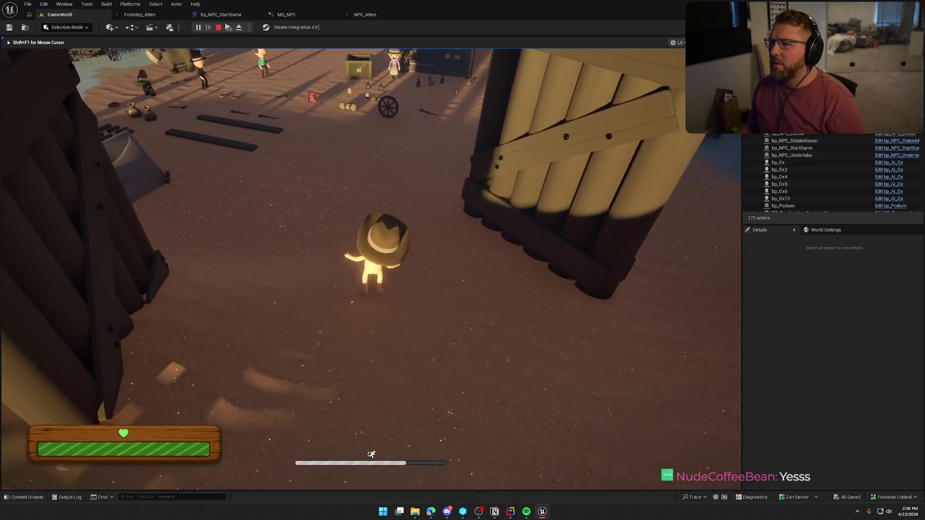
key("a")
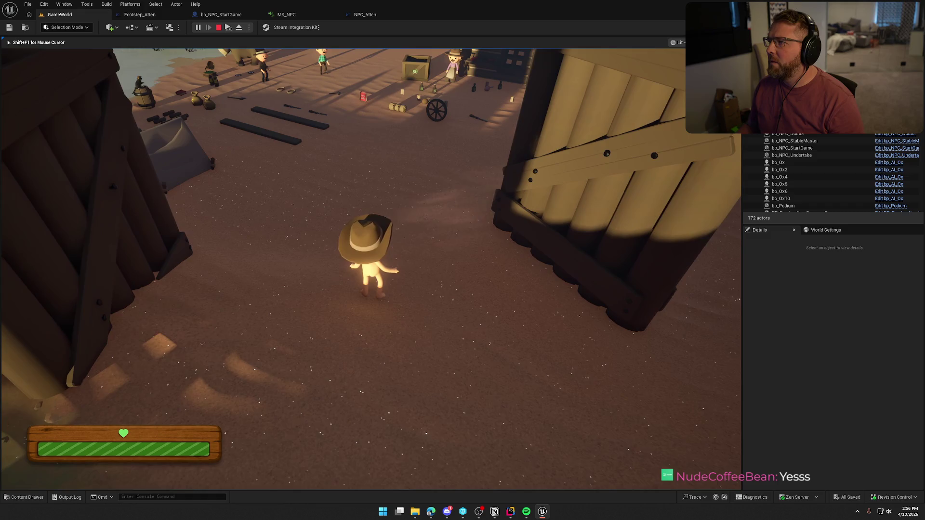
key("Escape")
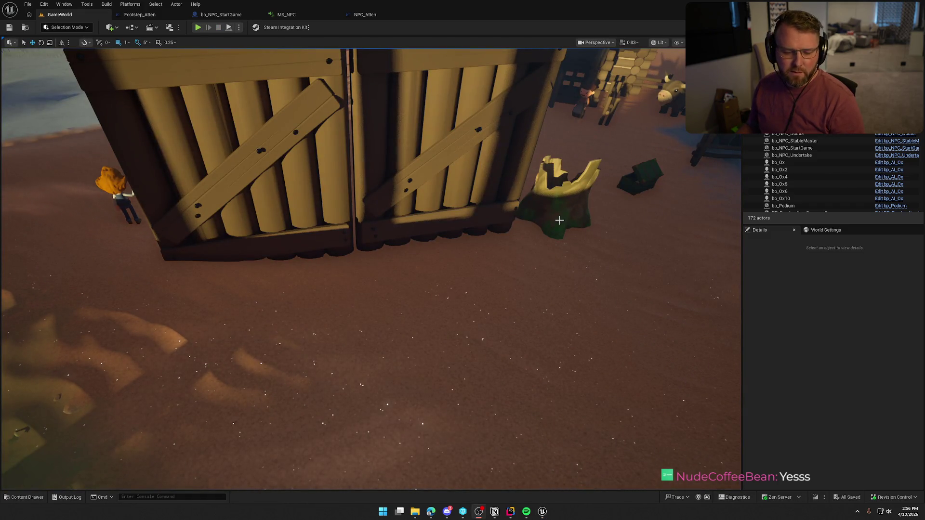
Start a new play session and run through the gate and Lobby Trading Post toward the gramophone.
left_click(198, 28)
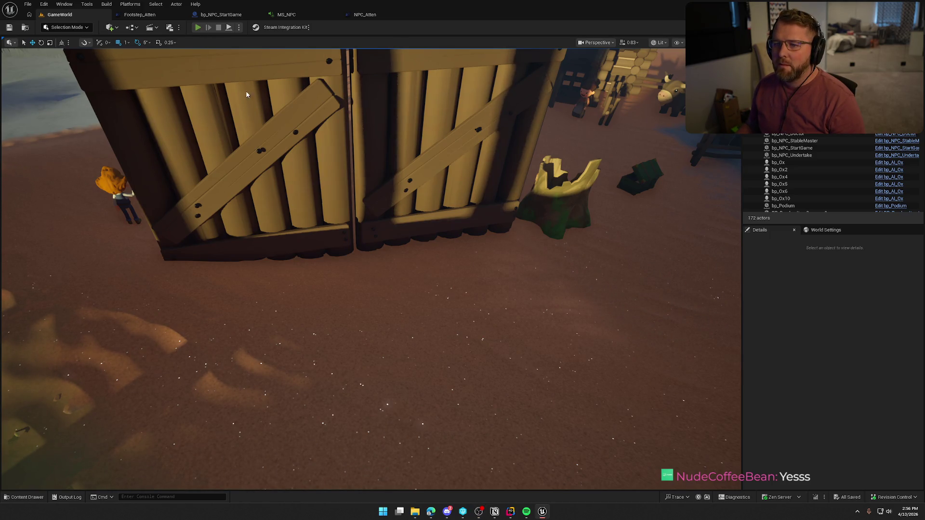
key("w")
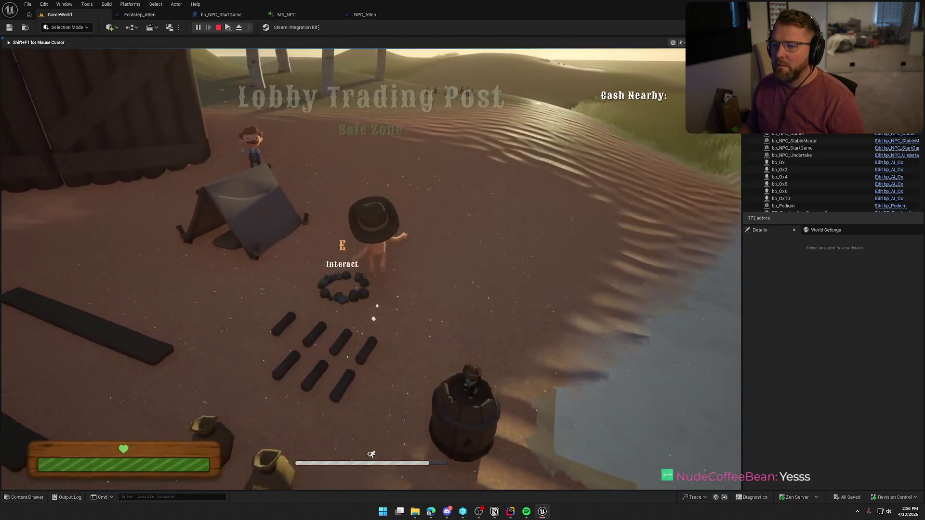
key("w")
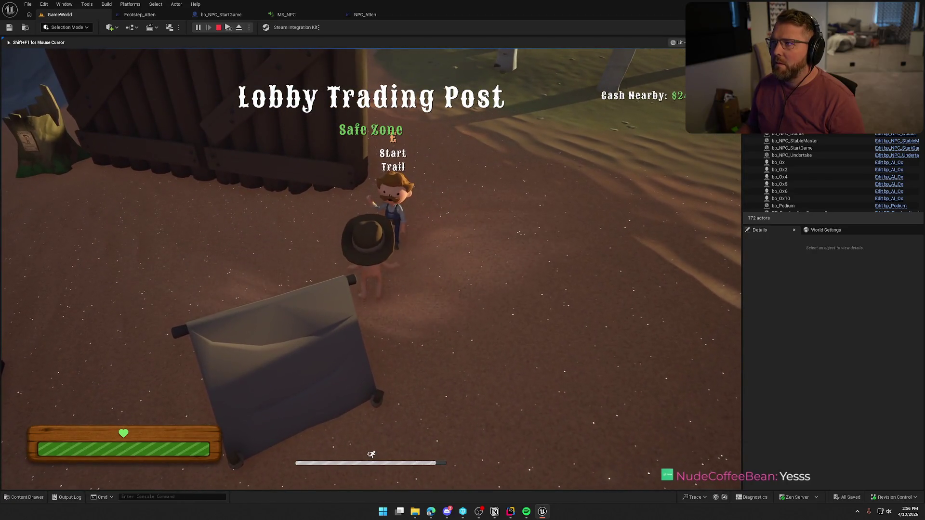
key("w")
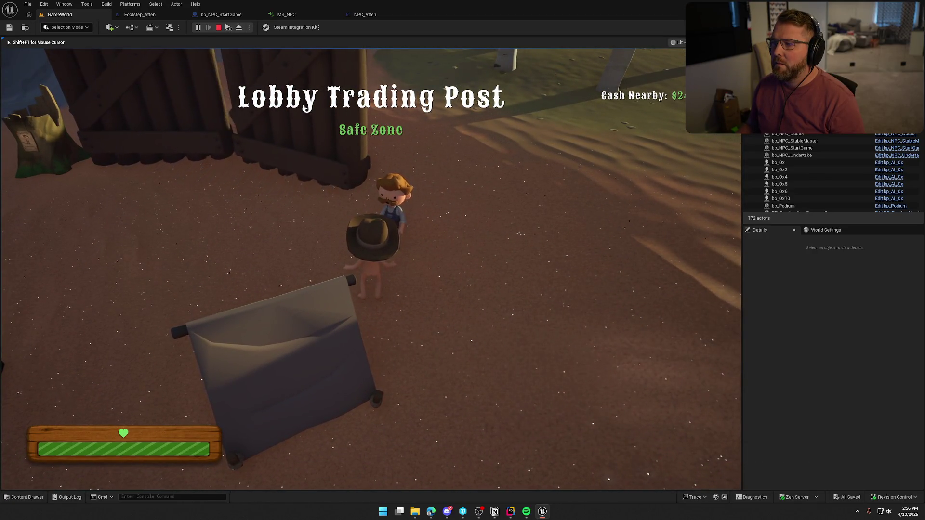
key("shift")
key("w")
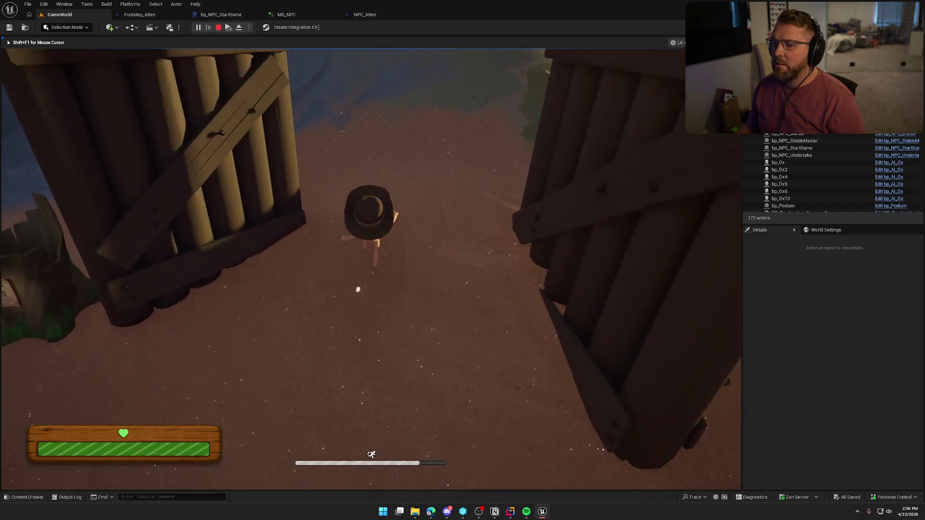
key("w")
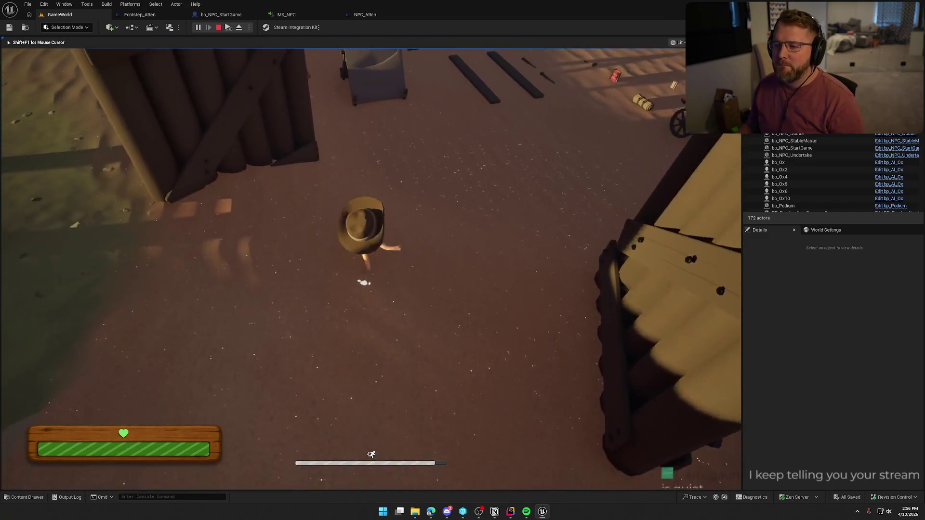
key("w")
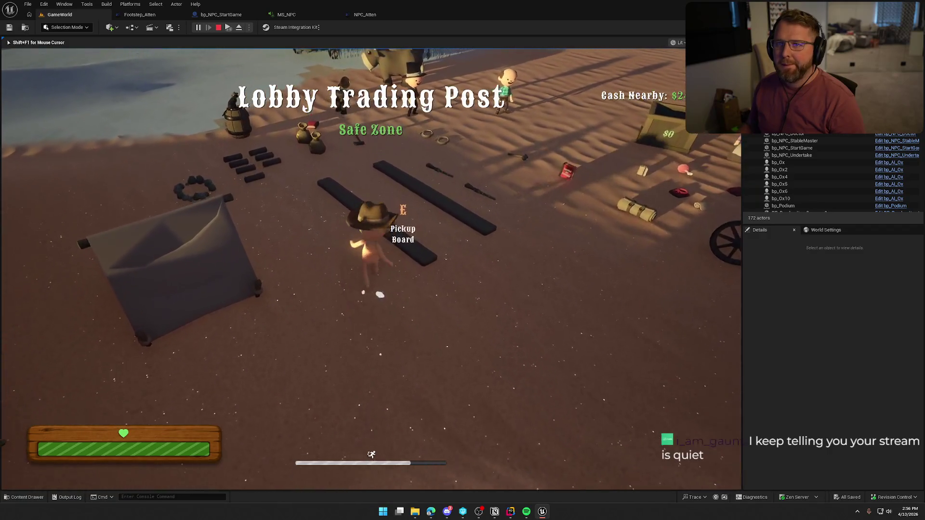
key("w")
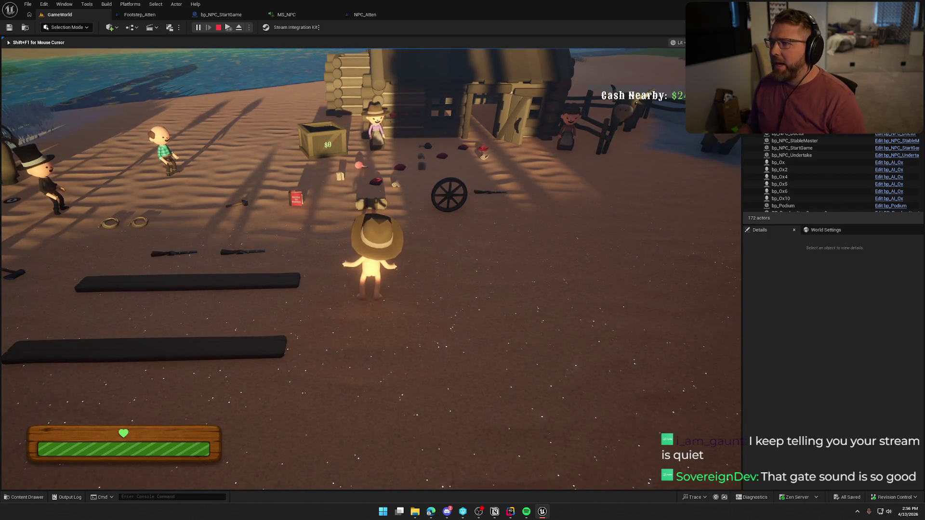
key("w")
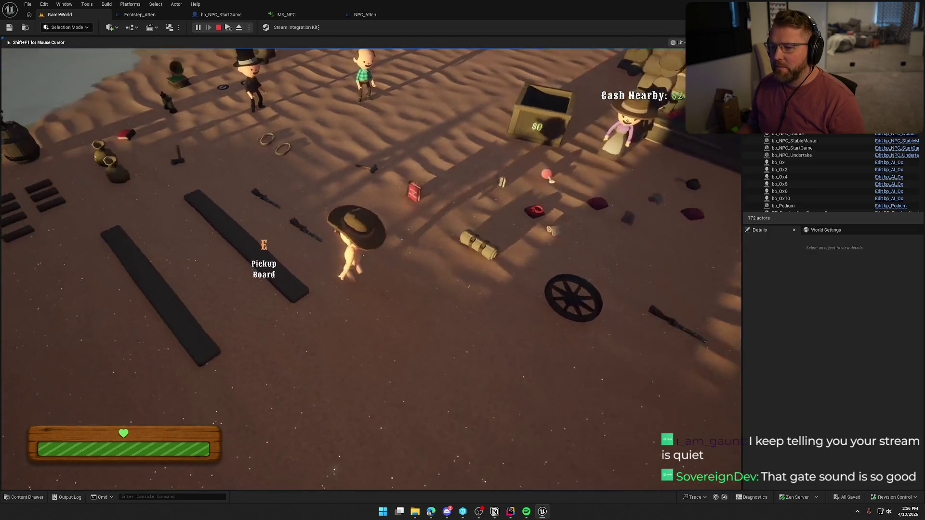
key("w")
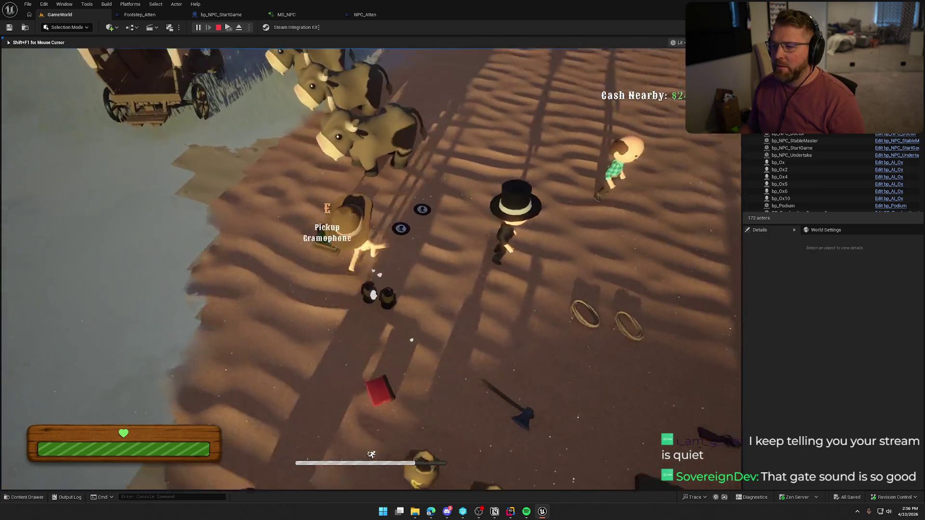
Pick up the gramophone, carry it onto the snowy ground, and drop it there.
key("e")
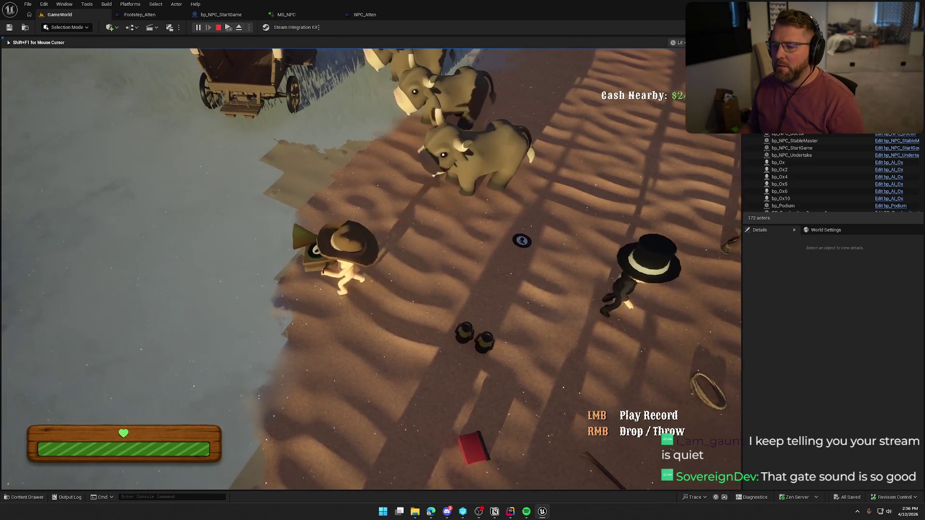
key("w")
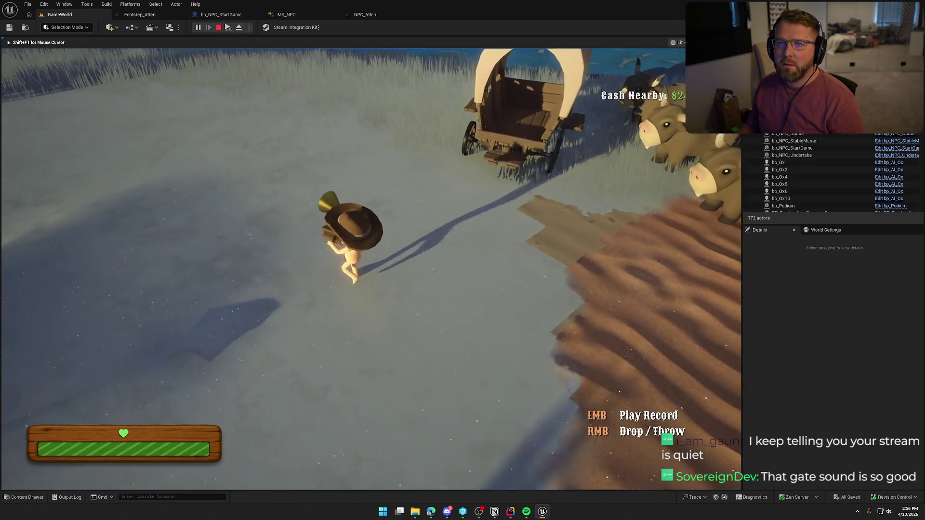
key("w")
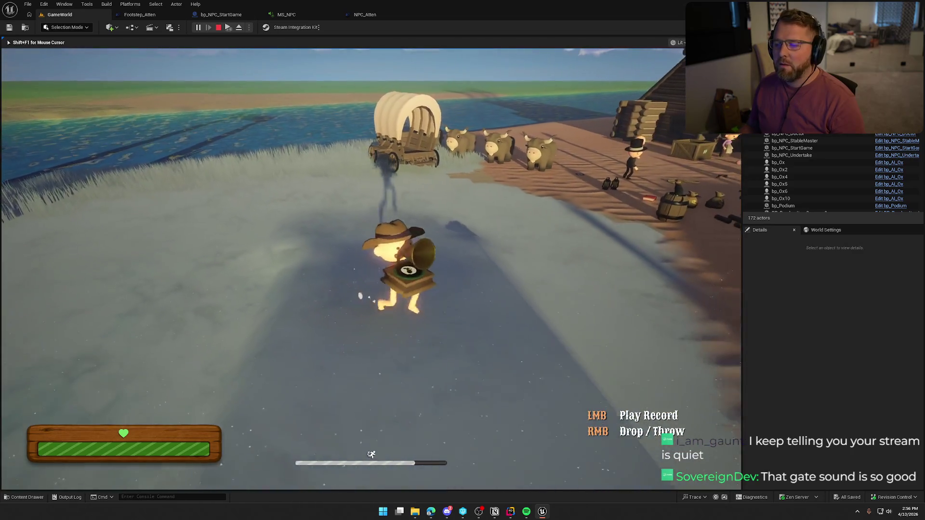
right_click(371, 269)
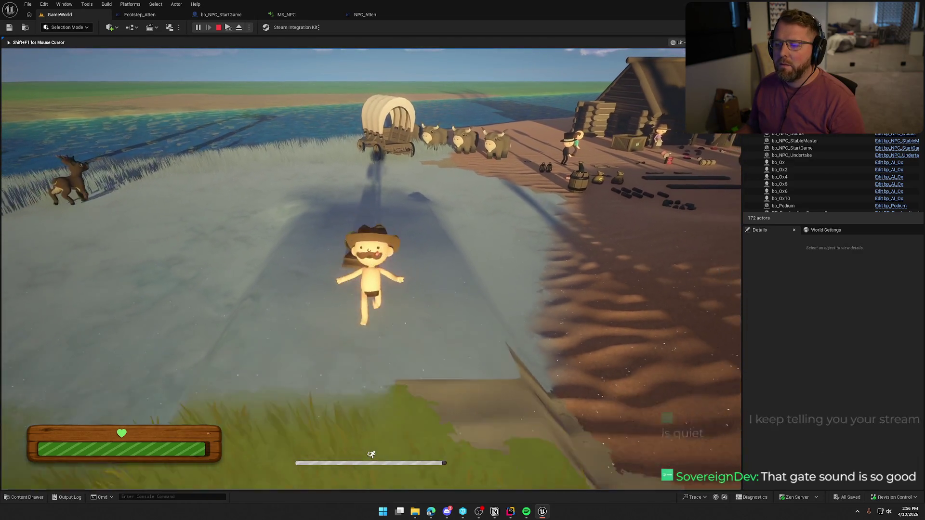
Walk away from and back to the dropped gramophone to hear its sound at different distances.
key("w")
key("w")
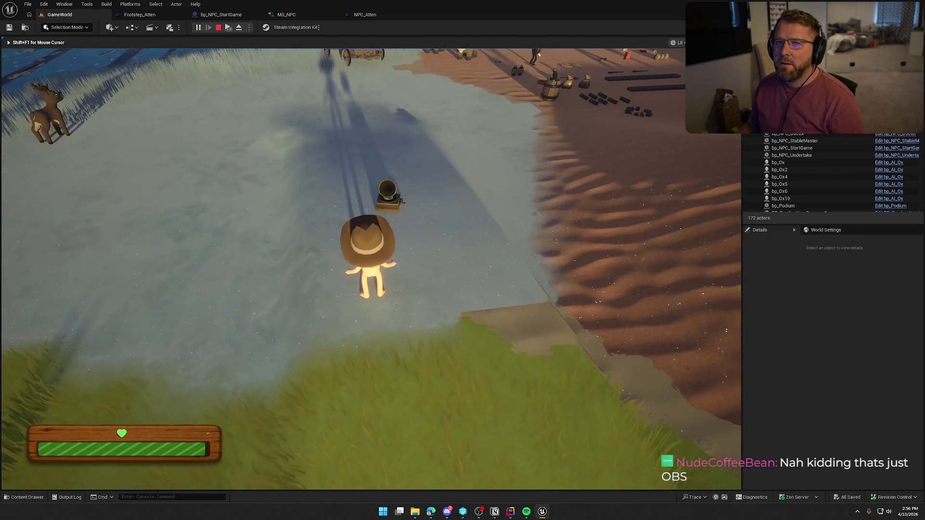
key("w")
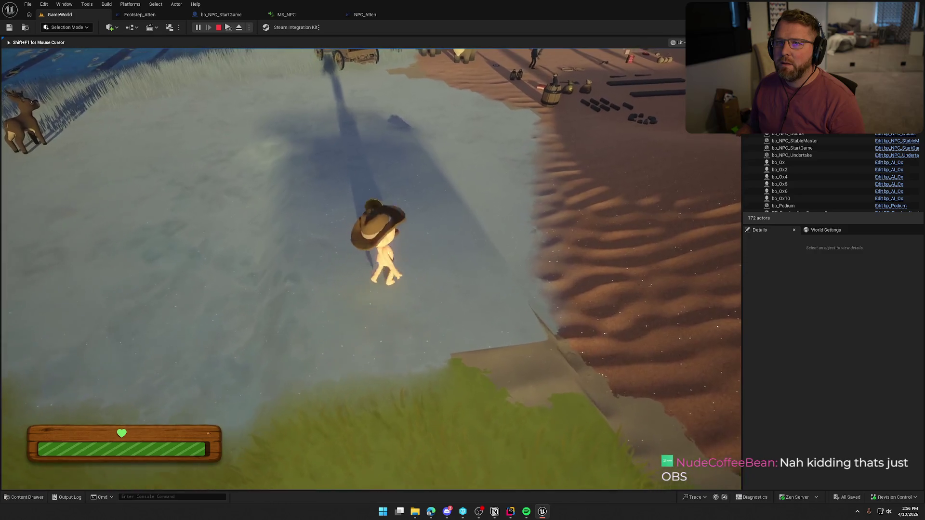
key("shift+s")
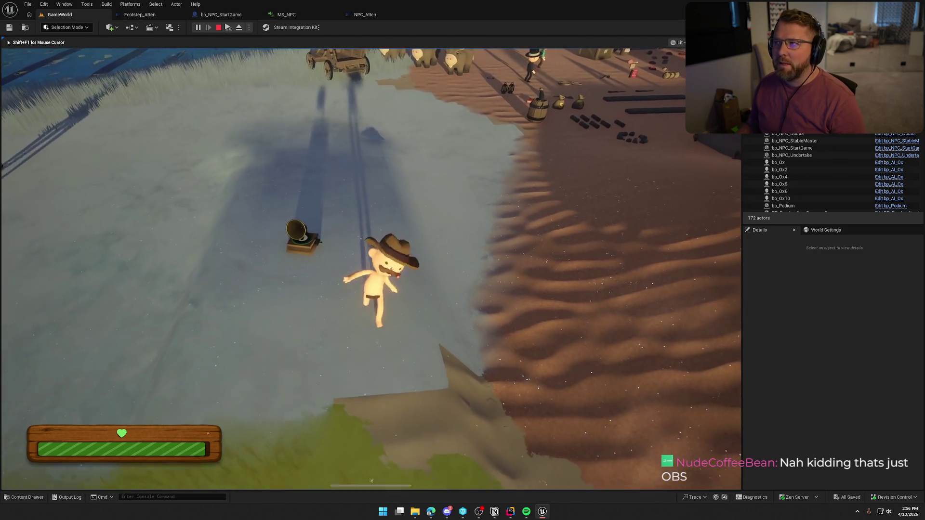
key("w")
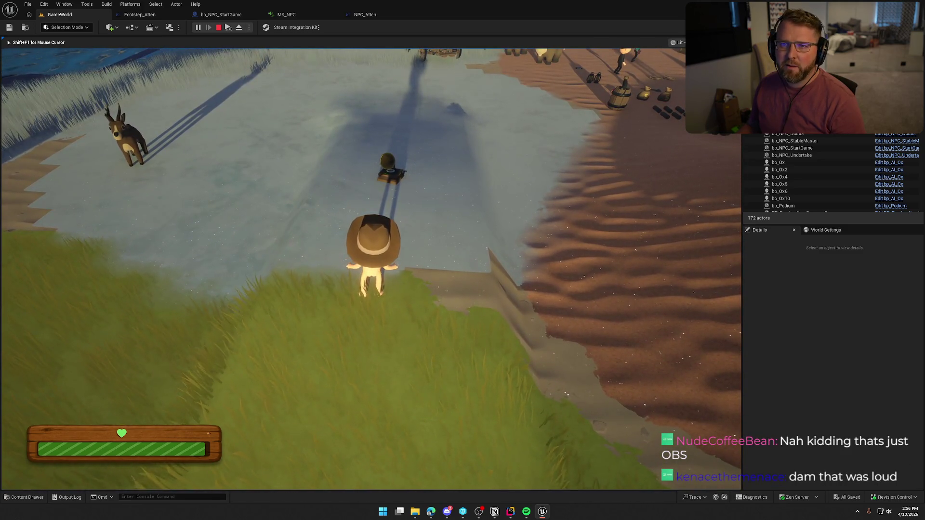
key("a")
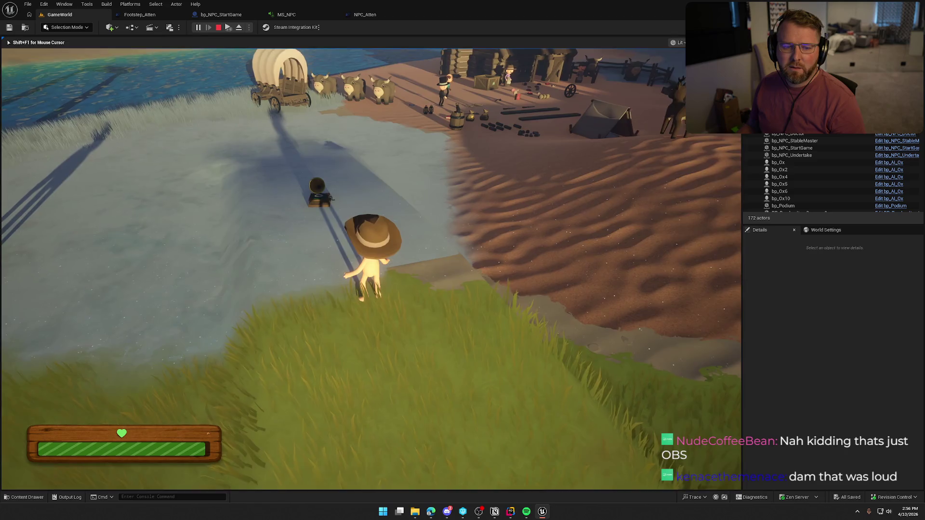
key("w")
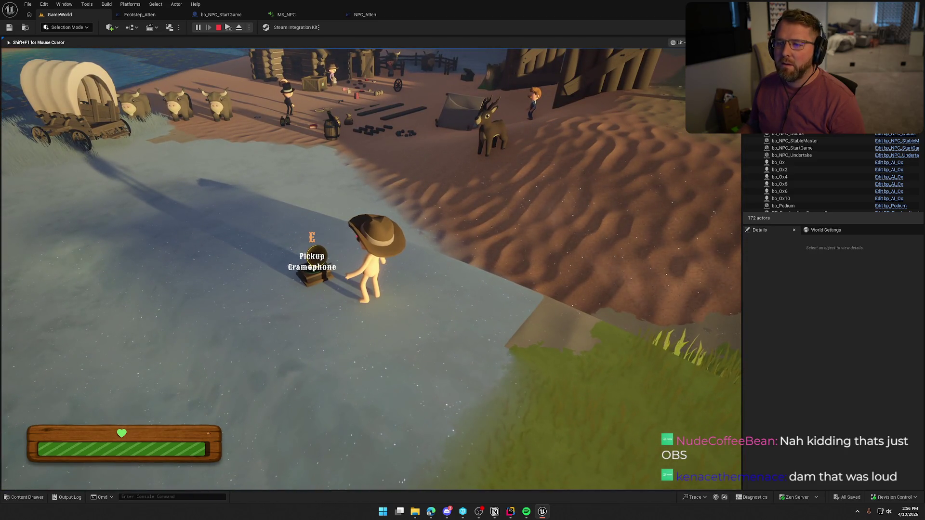
key("w")
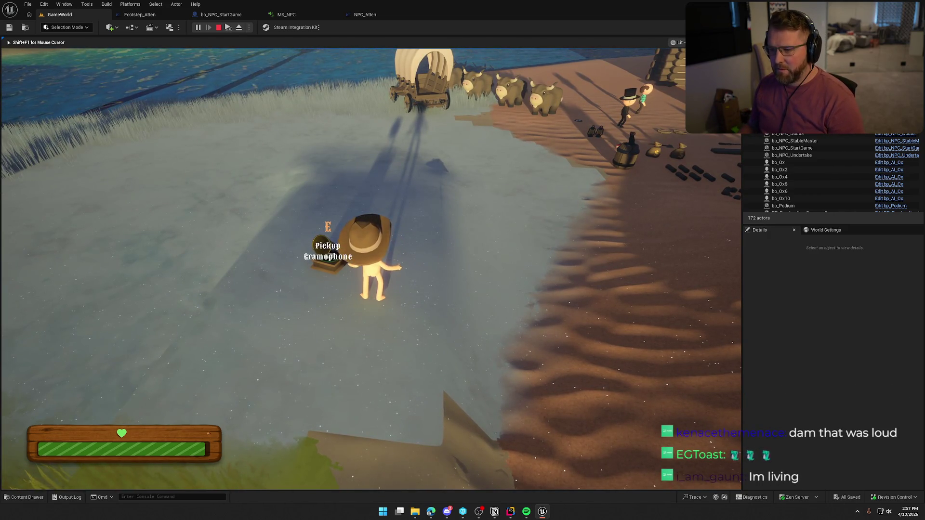
Raise the in-game Music Volume to 134% in the Audio settings, apply it, and resume.
key("Escape")
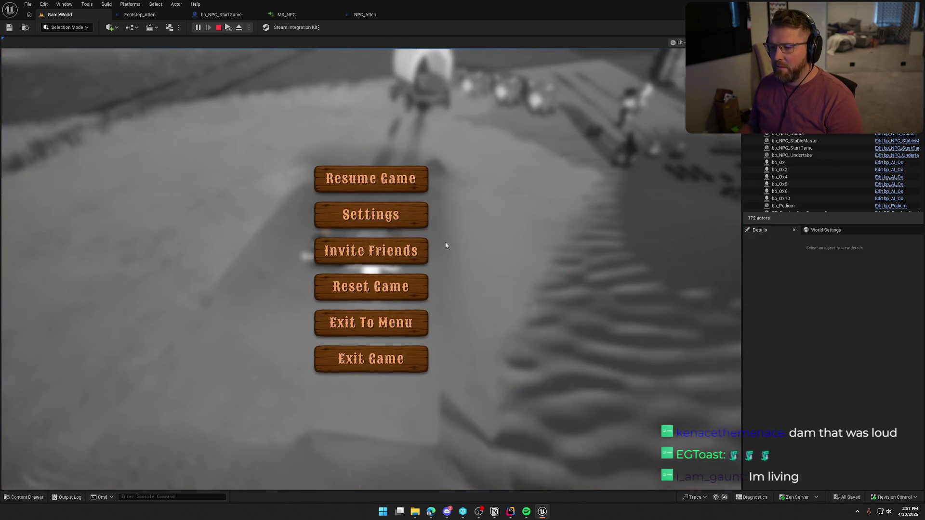
left_click(407, 216)
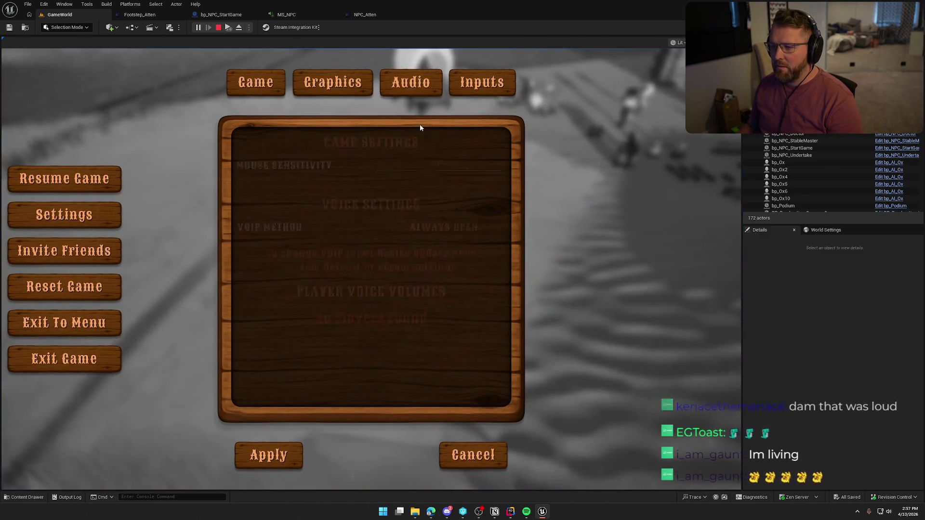
left_click(415, 87)
left_click_drag(439, 189, 462, 190)
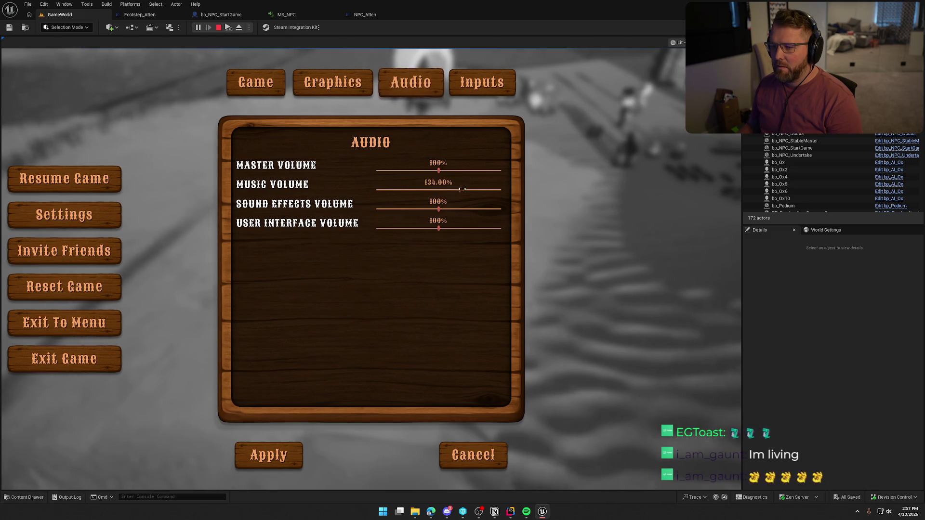
left_click(293, 453)
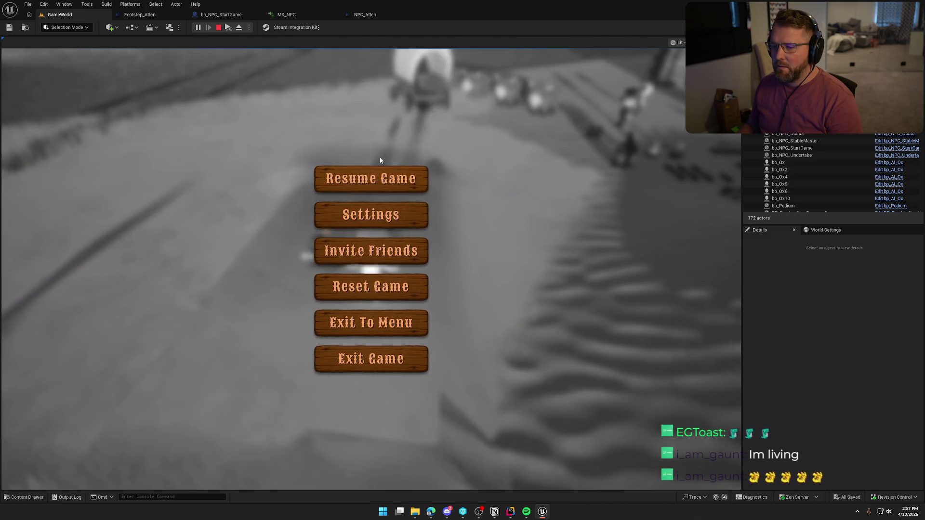
left_click(377, 178)
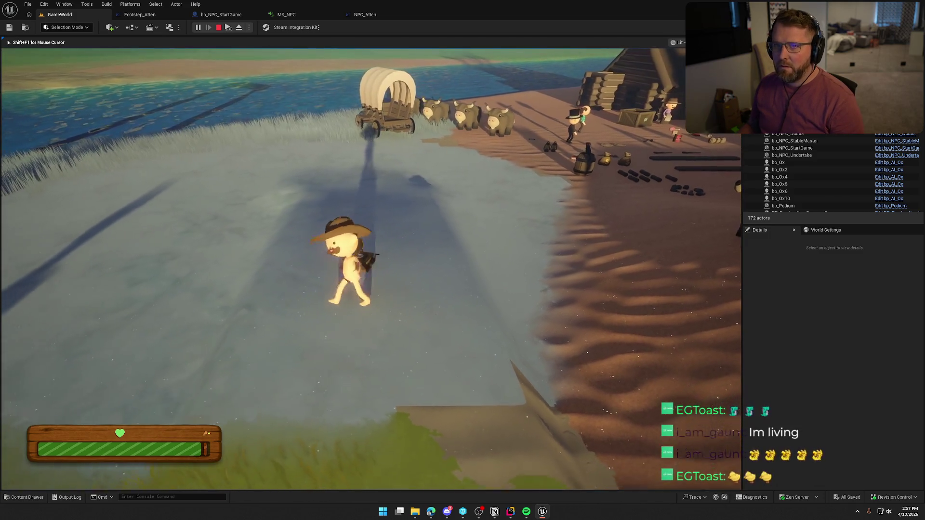
Walk up to the gramophone, pick it up with E, and carry it toward the grassland.
key("w")
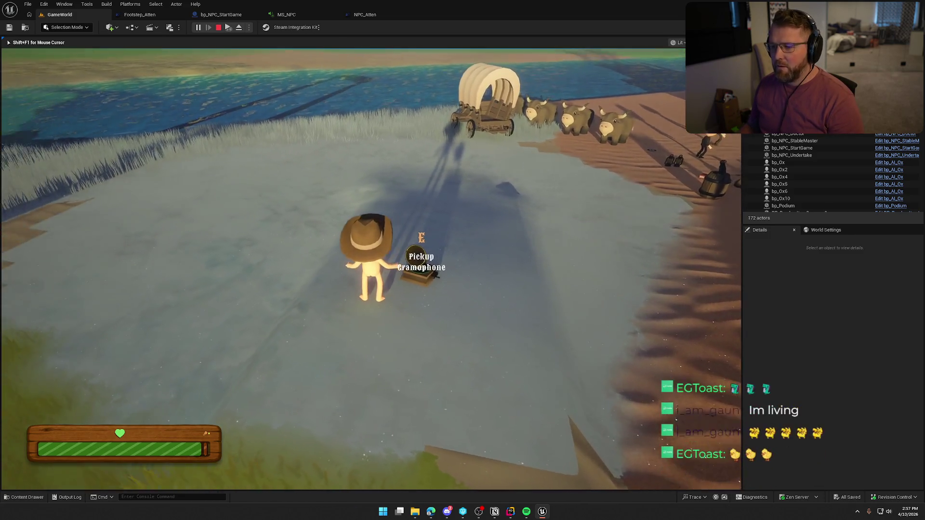
mouse_move(462, 261)
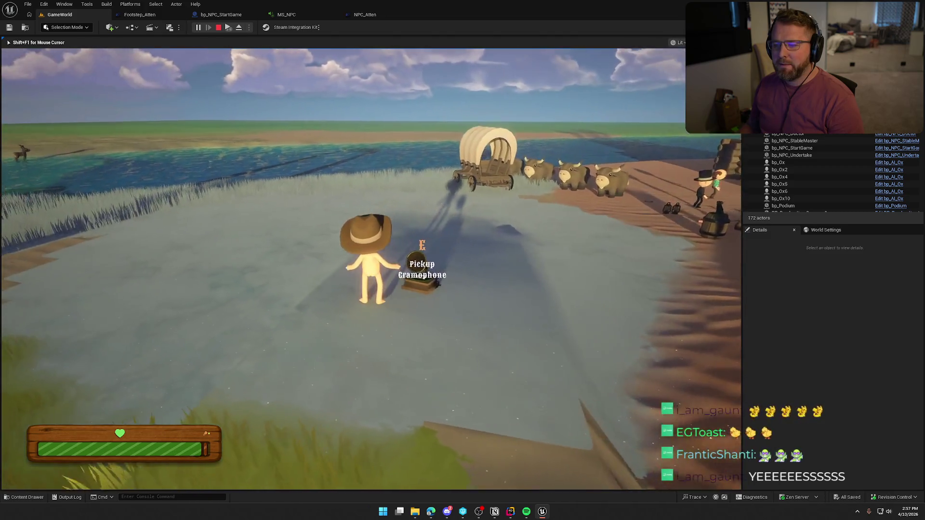
key("w")
key("s")
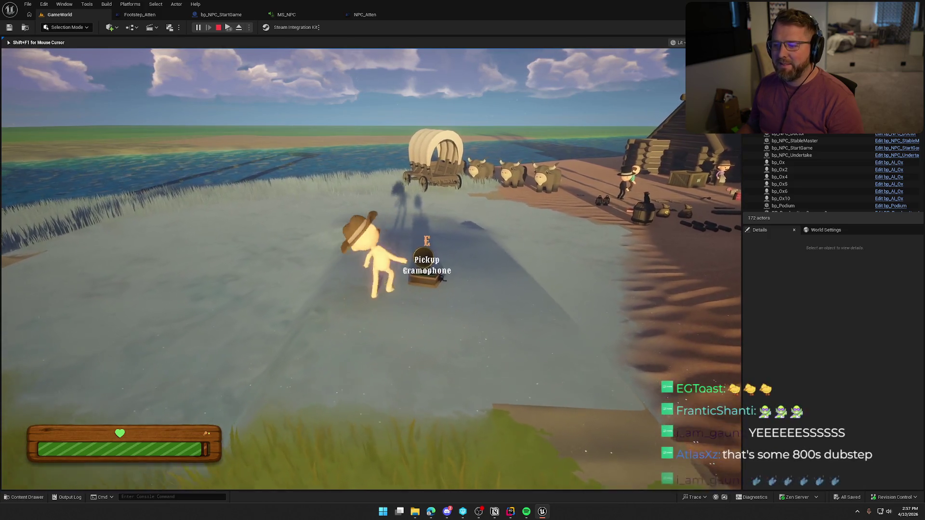
key("d")
key("e")
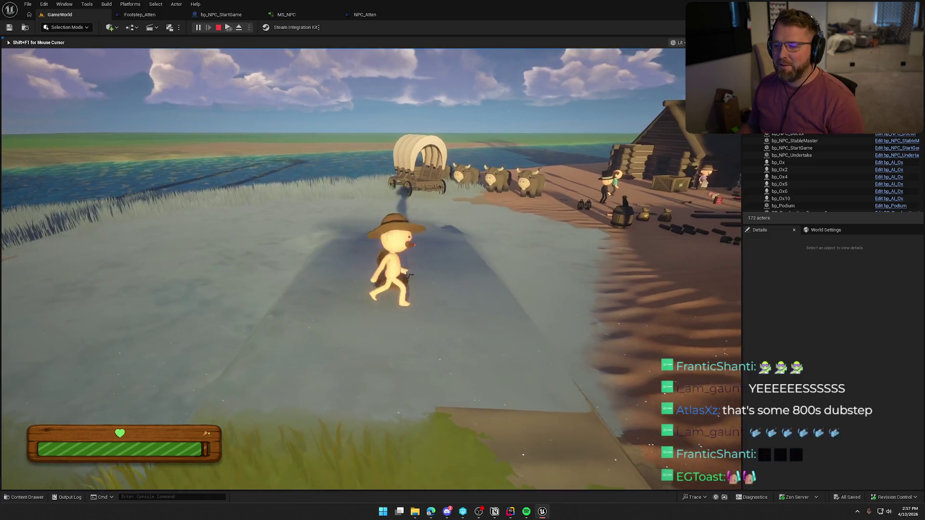
key("w")
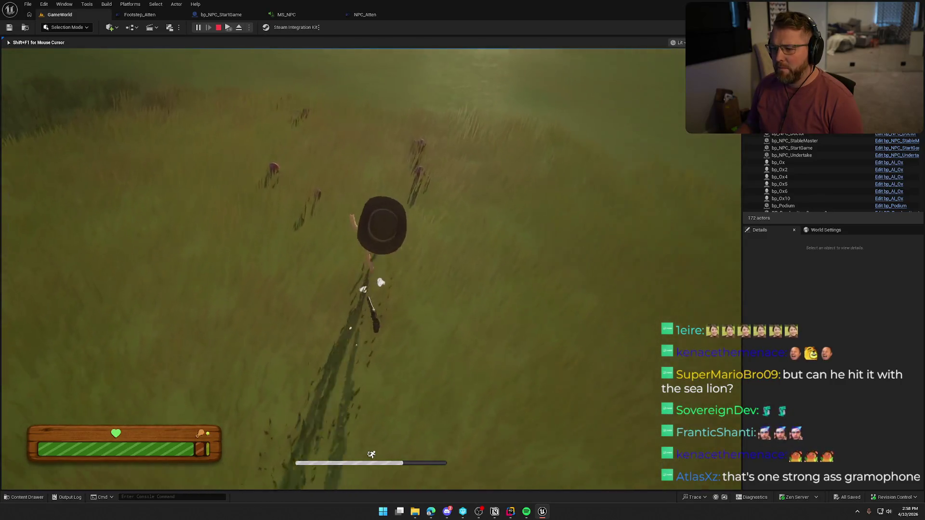
Grab the raw food, then run down through the Lobby Trading Post and back toward the river and wagon.
key("e")
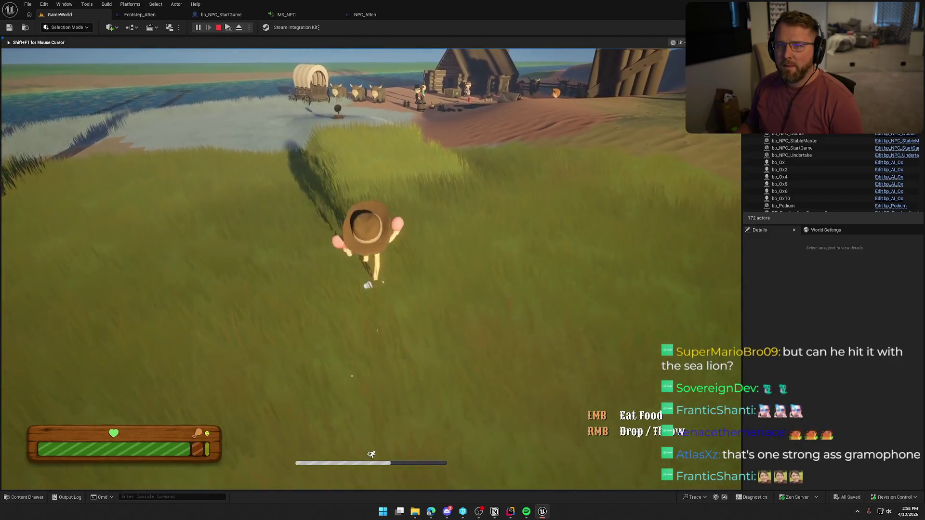
key("w")
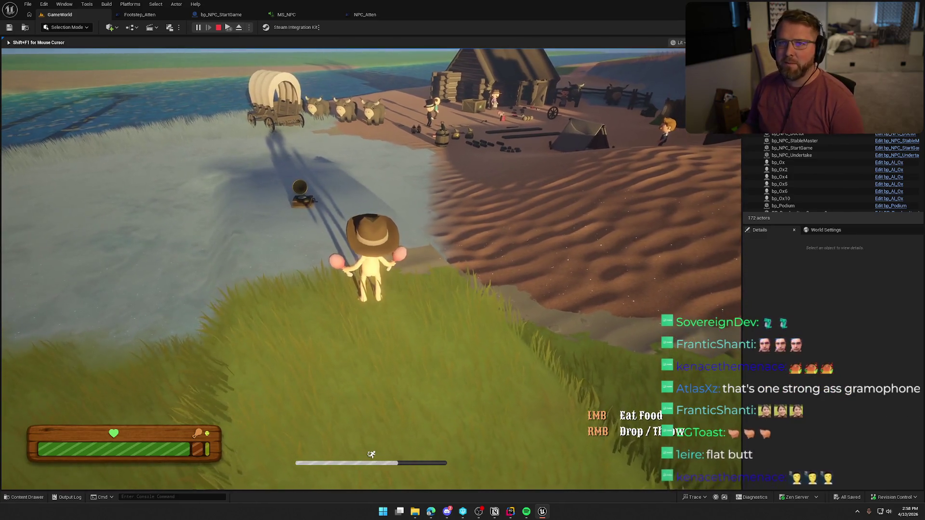
key("w")
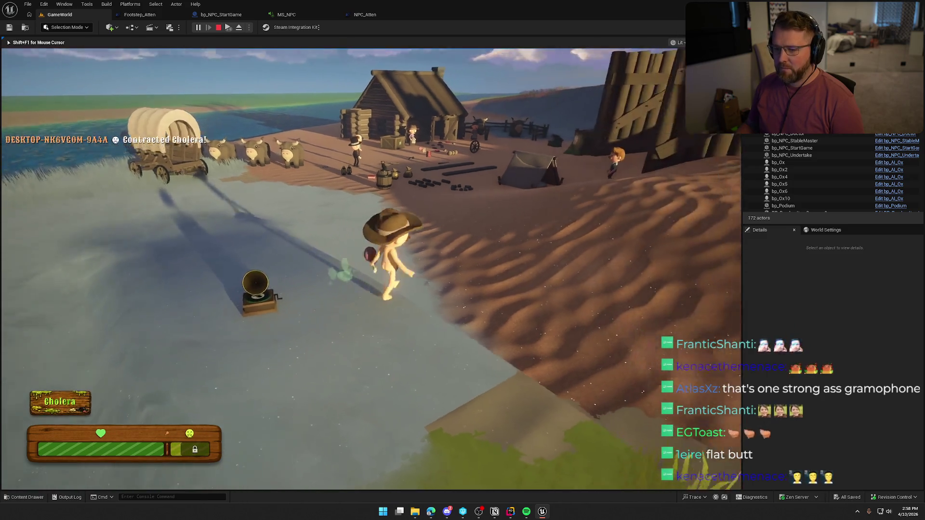
key("shift+w")
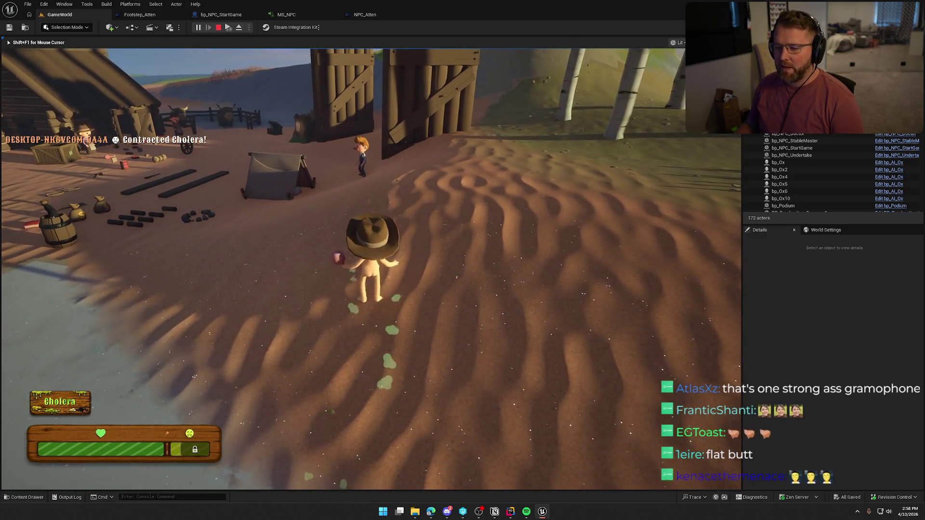
key("w")
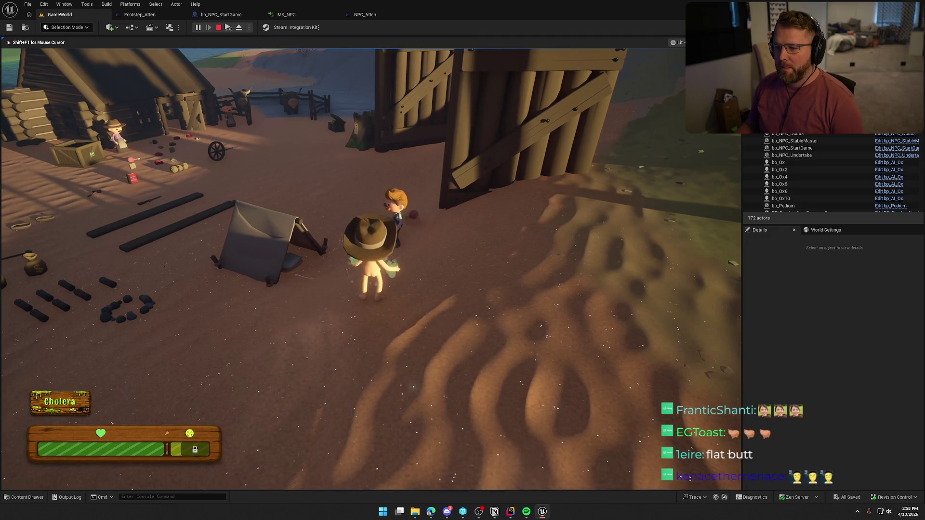
key("shift+w")
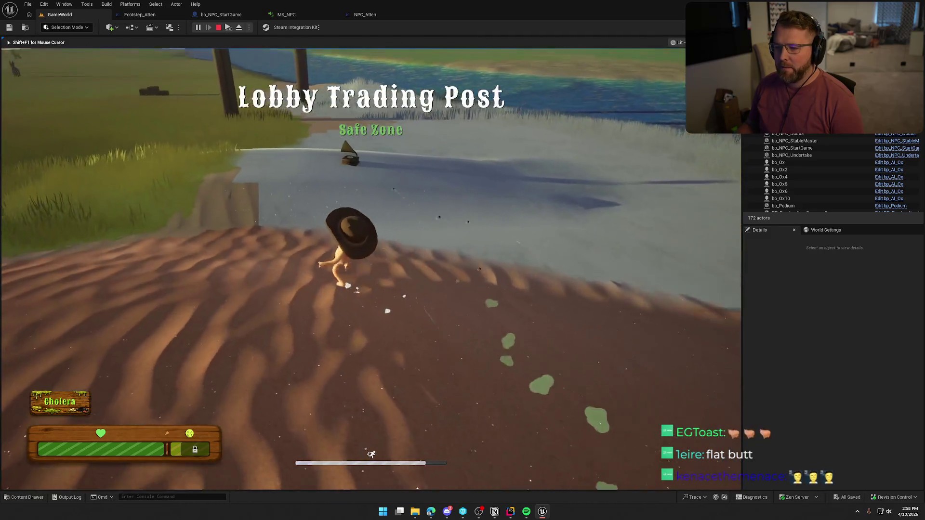
key("shift+w")
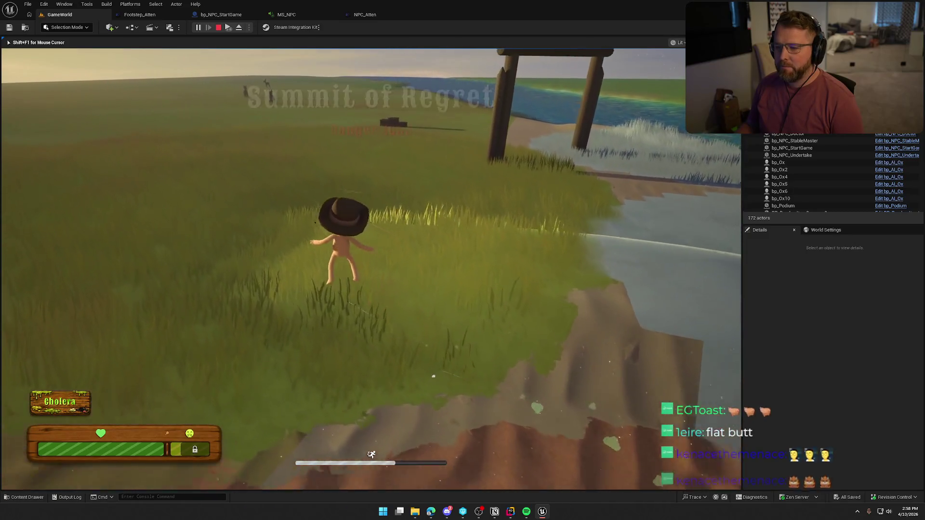
key("s")
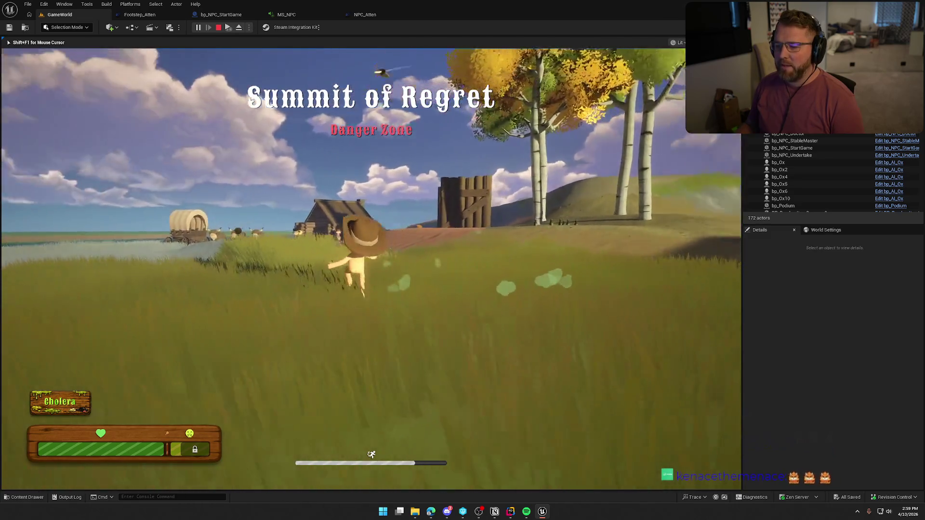
key("shift+w")
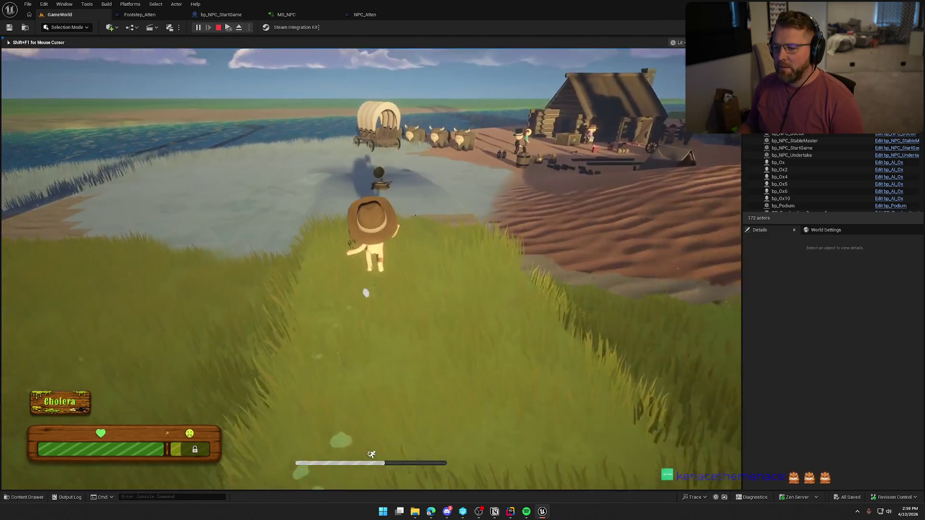
key("w")
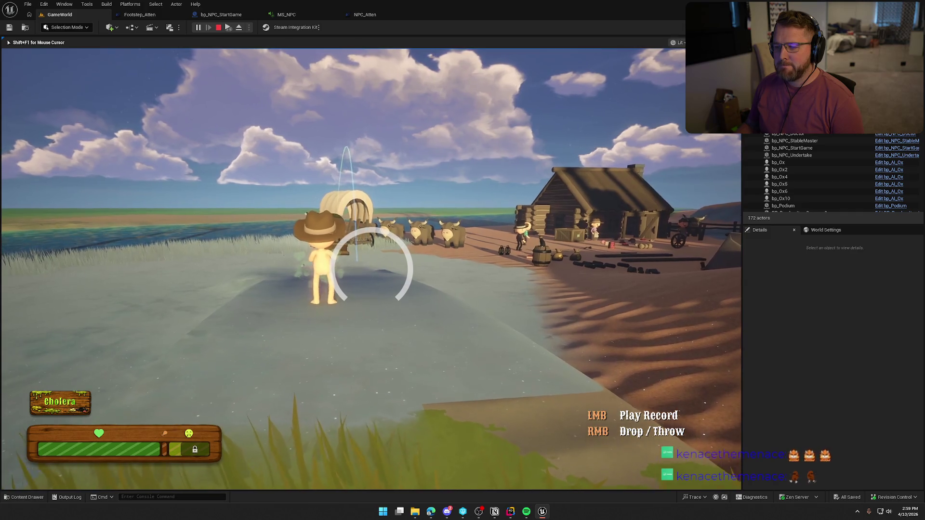
Throw the held record into the air, then run past the wagon and up the road.
right_click(371, 268)
key("s")
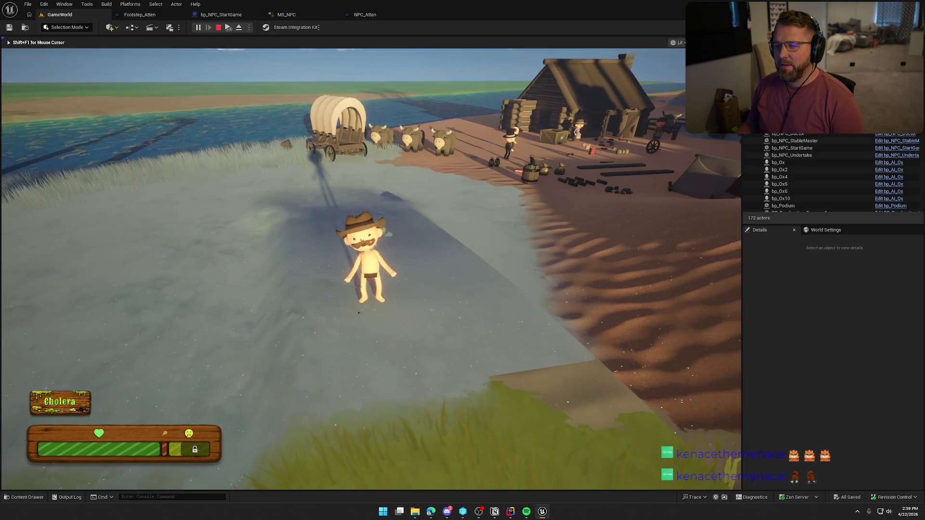
key("shift+w")
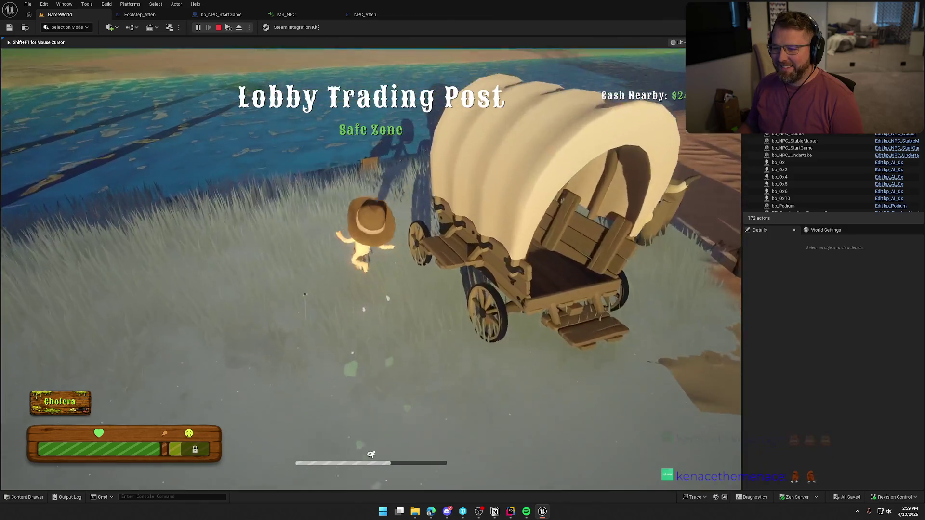
key("a")
key("w")
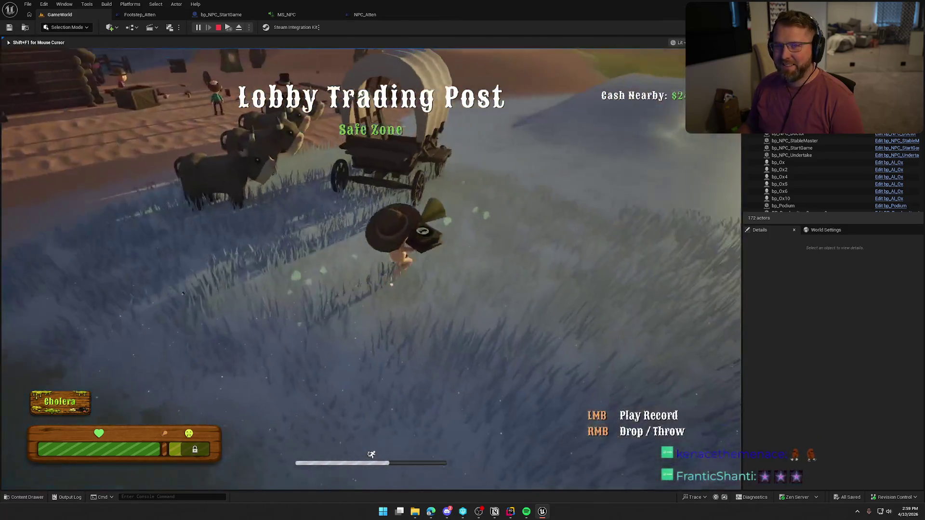
key("w")
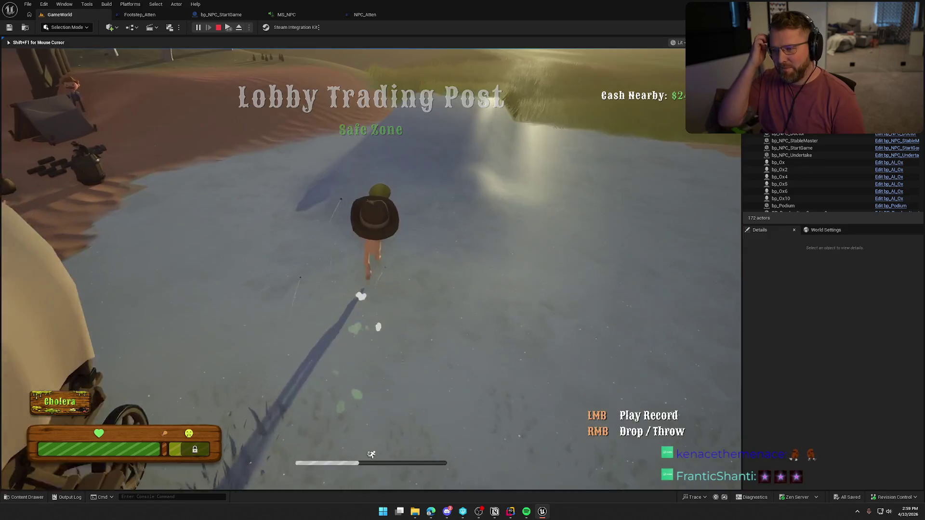
key("w")
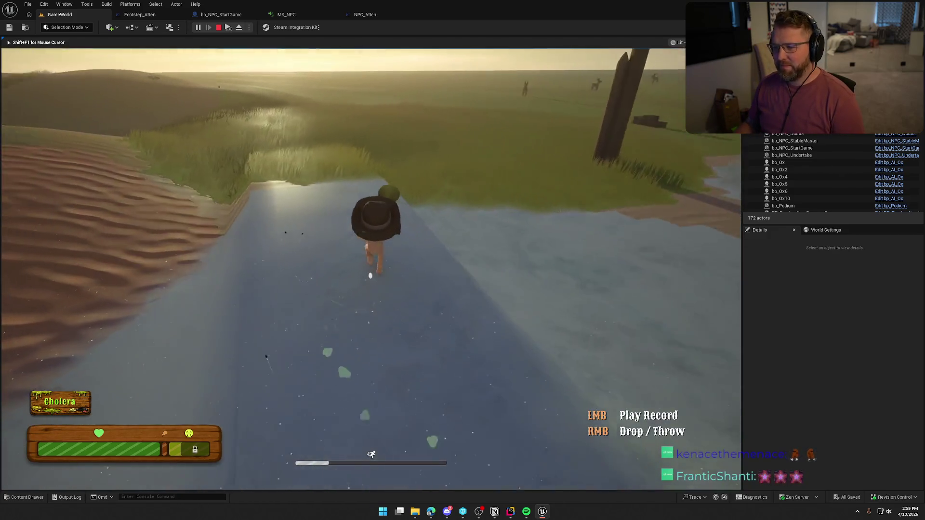
key("s")
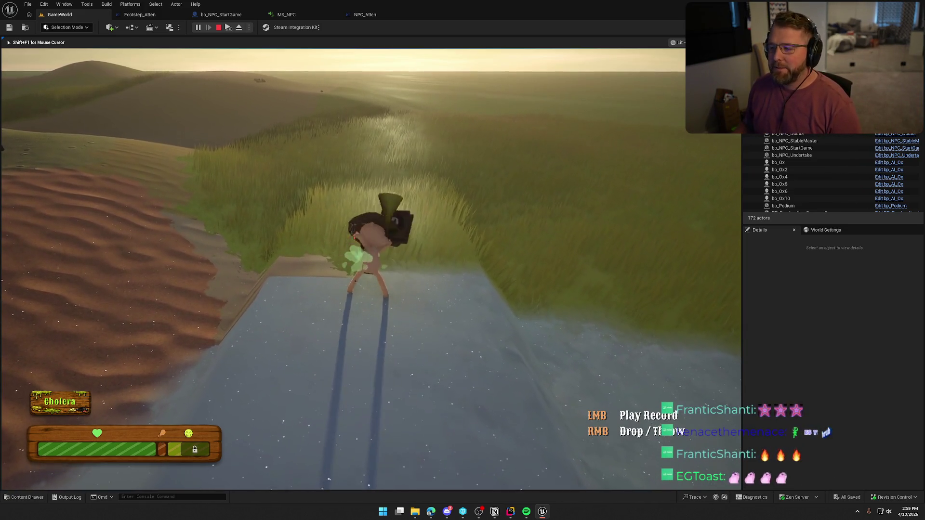
Drop the gramophone on the ground, pick it back up, and sprint into the trading post.
right_click(372, 269)
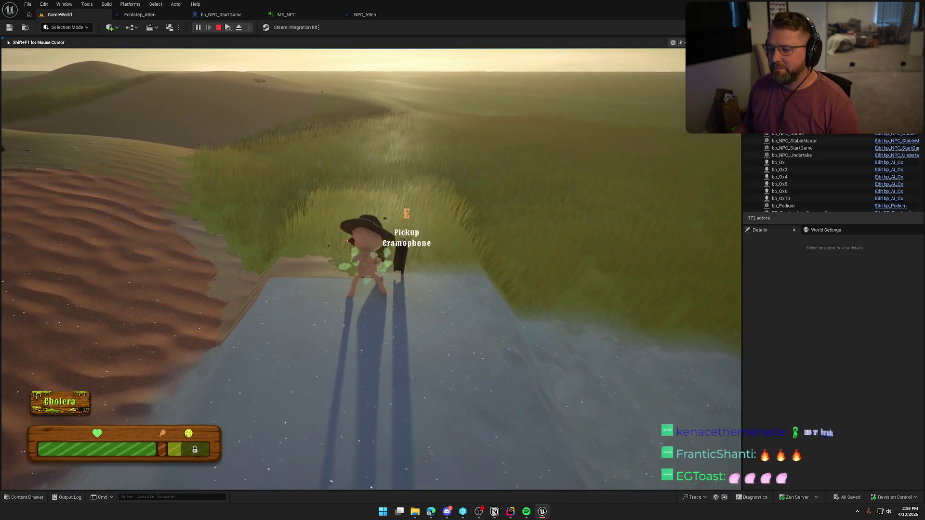
key("w")
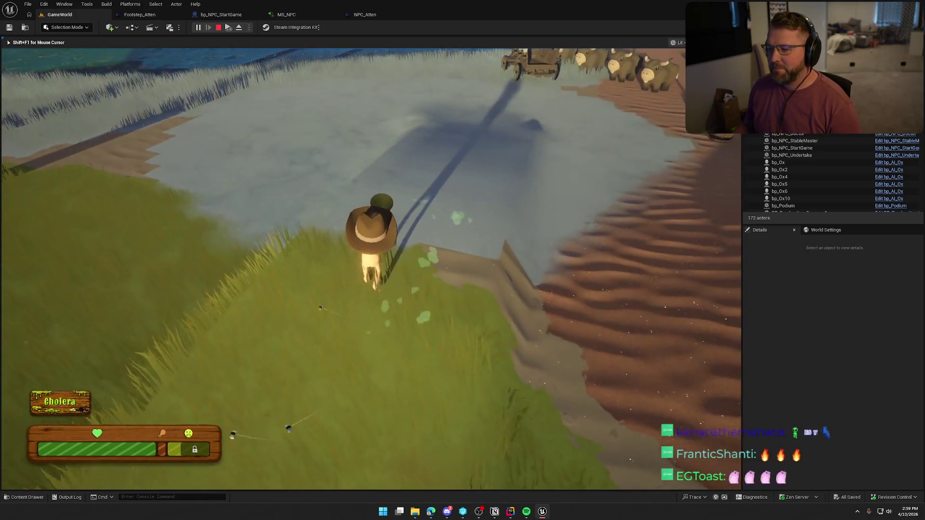
key("e")
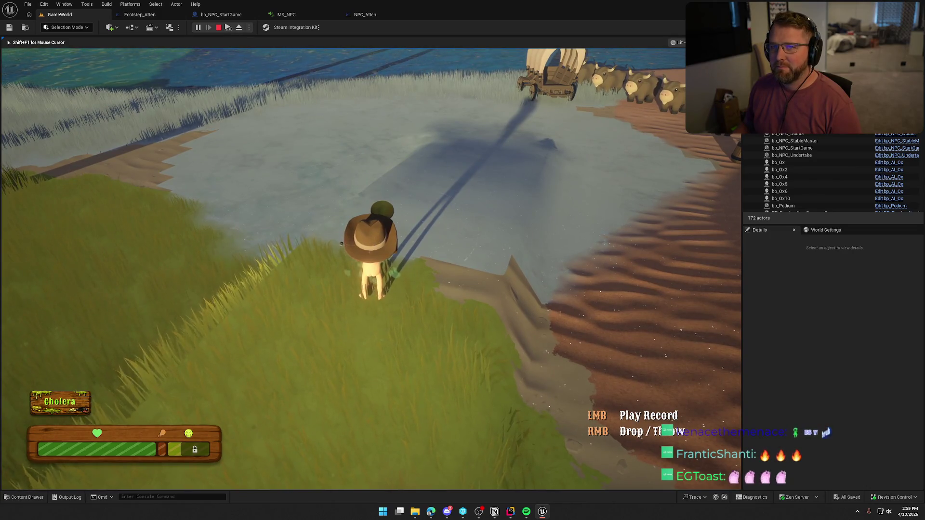
key("shift+w")
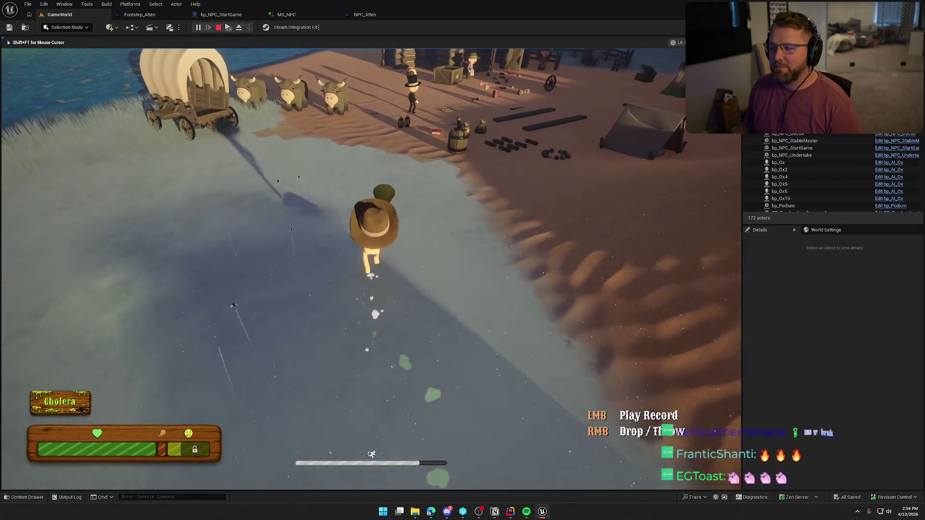
key("shift+w")
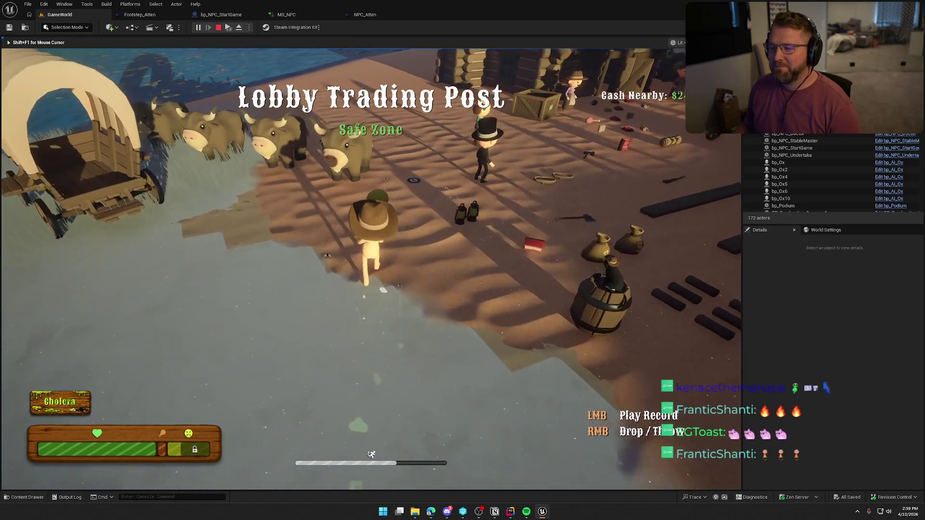
key("s")
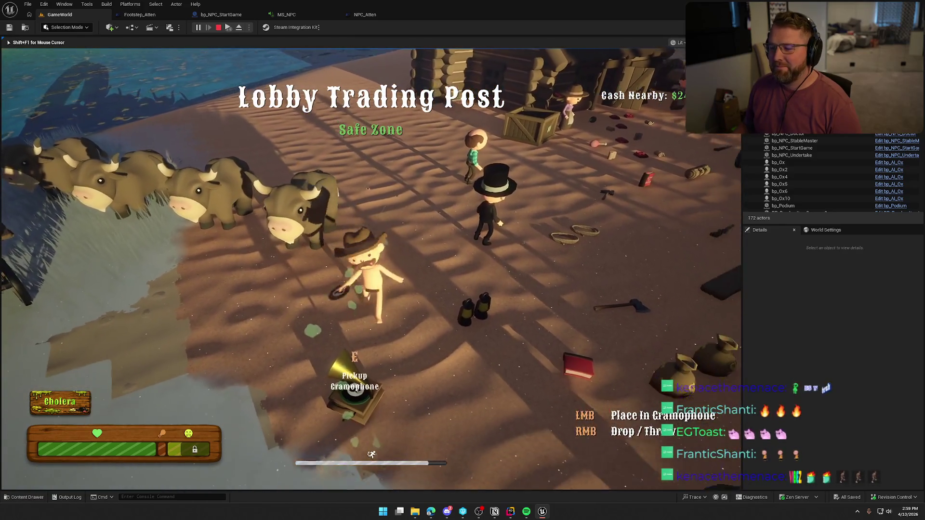
key("s")
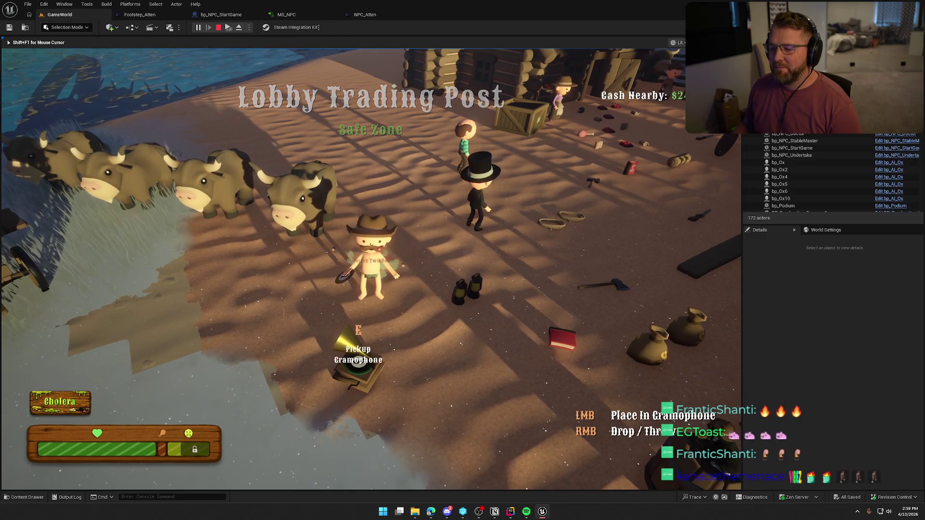
Pick up the gramophone again, sprint with it into the dunes, and pause the game.
key("e")
key("w")
key("s")
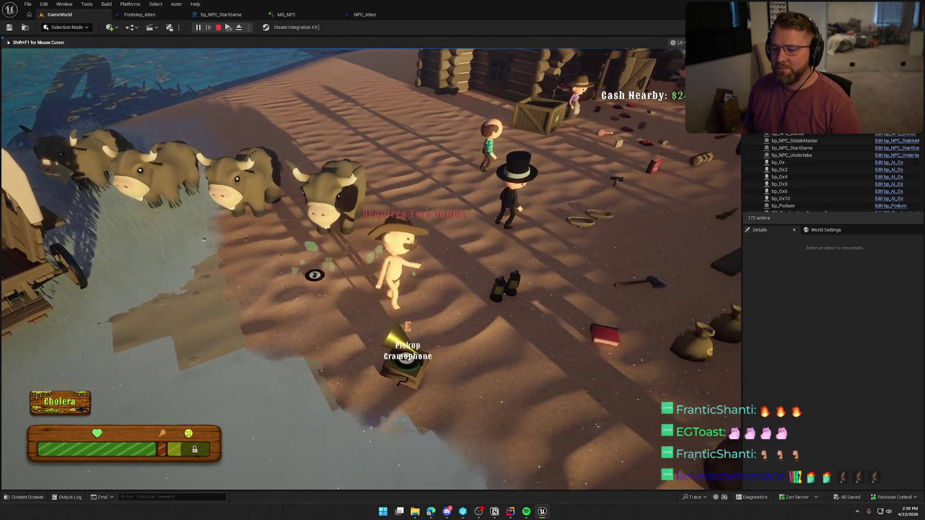
key("e")
key("s")
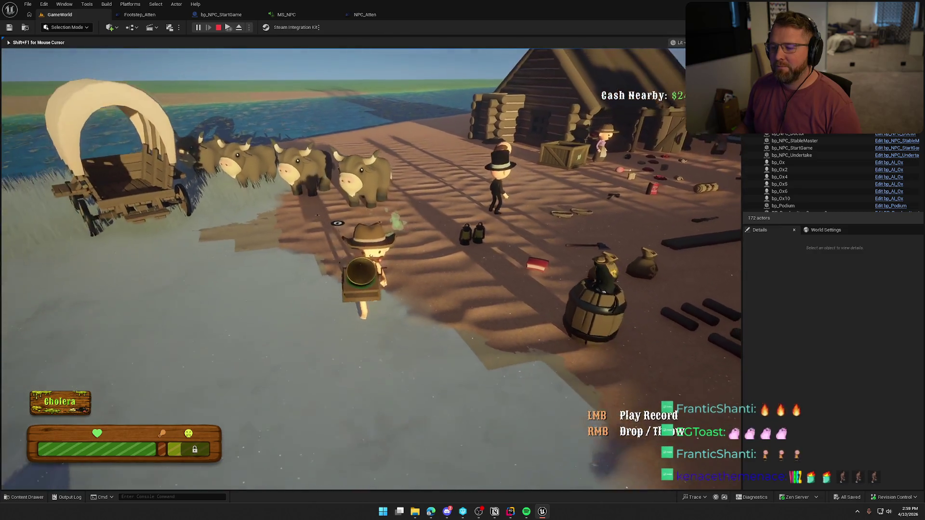
key("w")
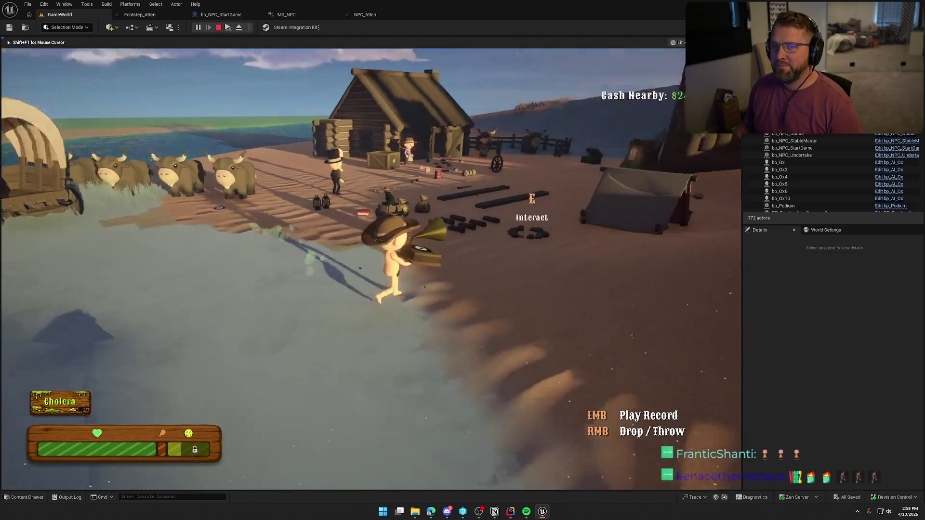
key("shift")
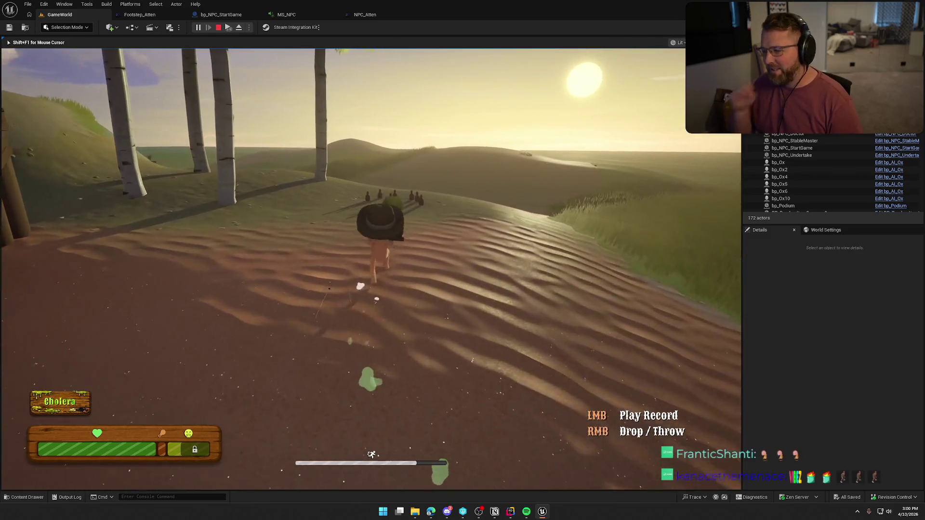
key("Escape")
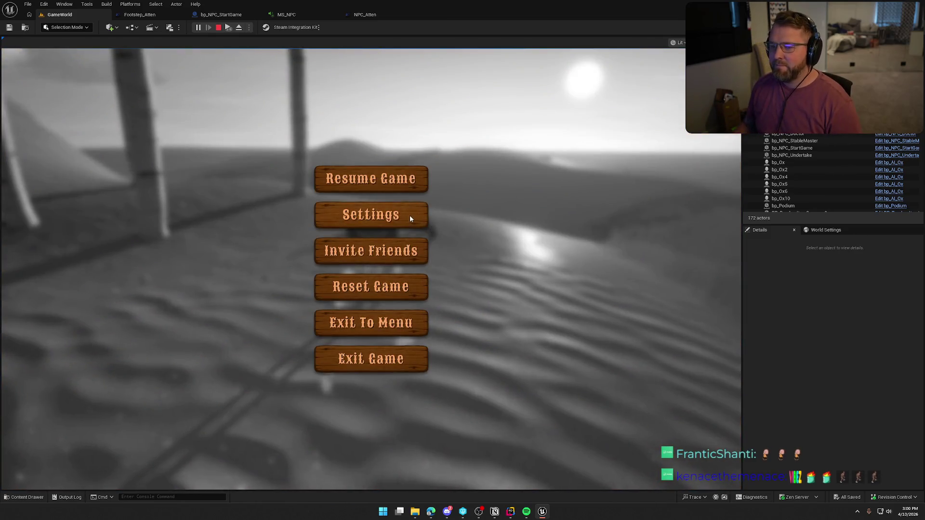
Set the in-game Music Volume to 100% in the Audio settings, apply it, and resume.
left_click(411, 215)
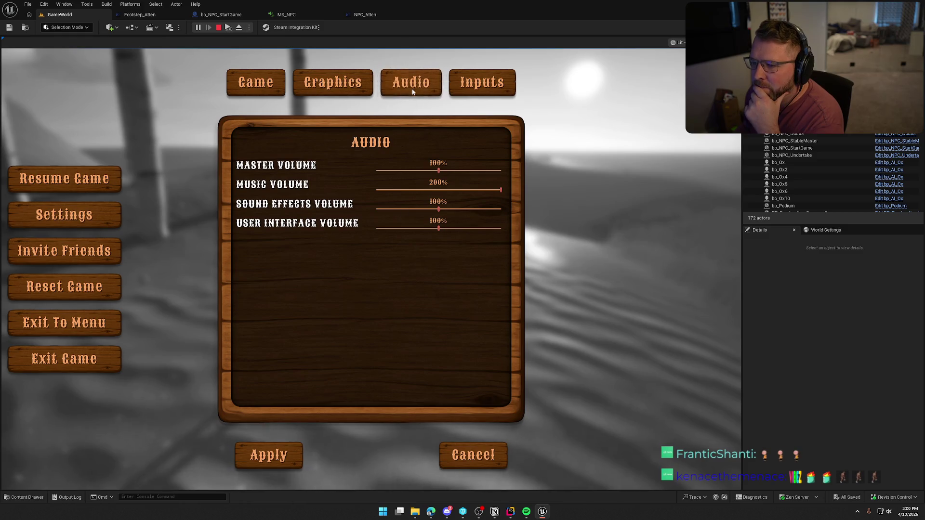
left_click(439, 191)
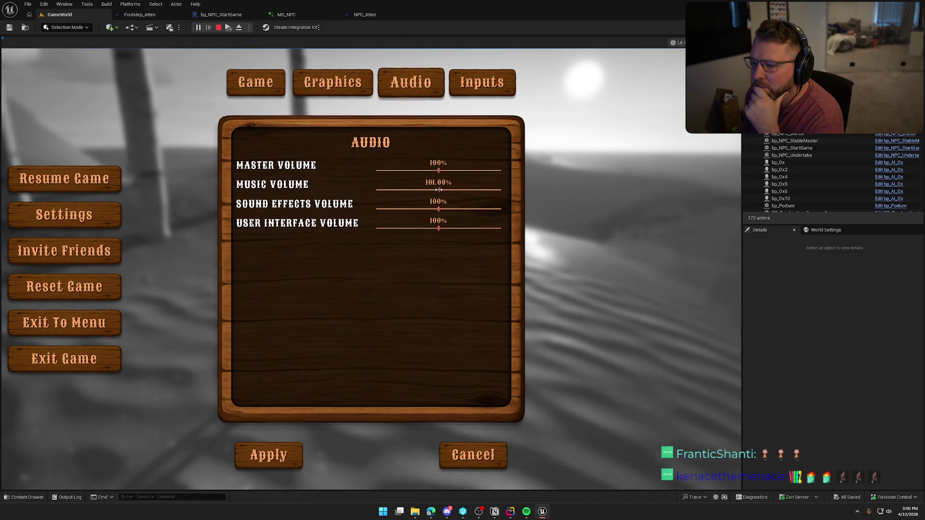
left_click(280, 463)
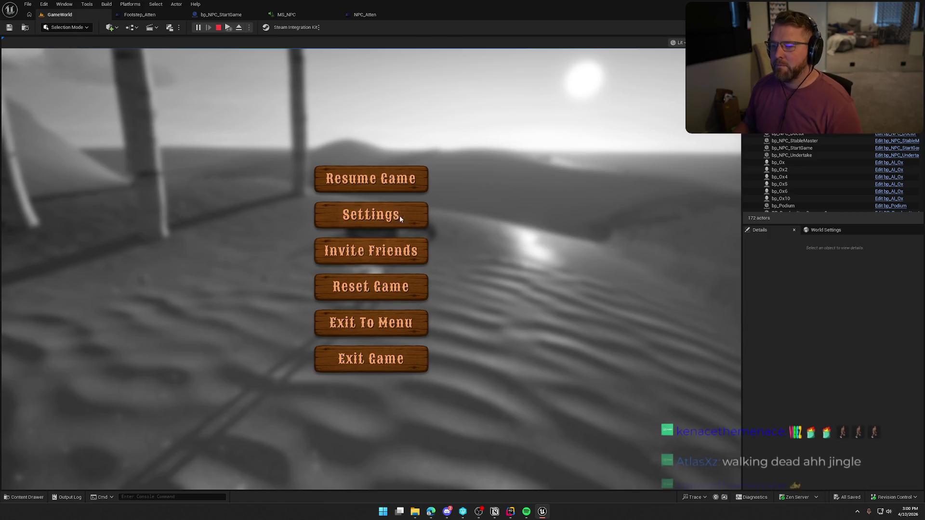
key("Escape")
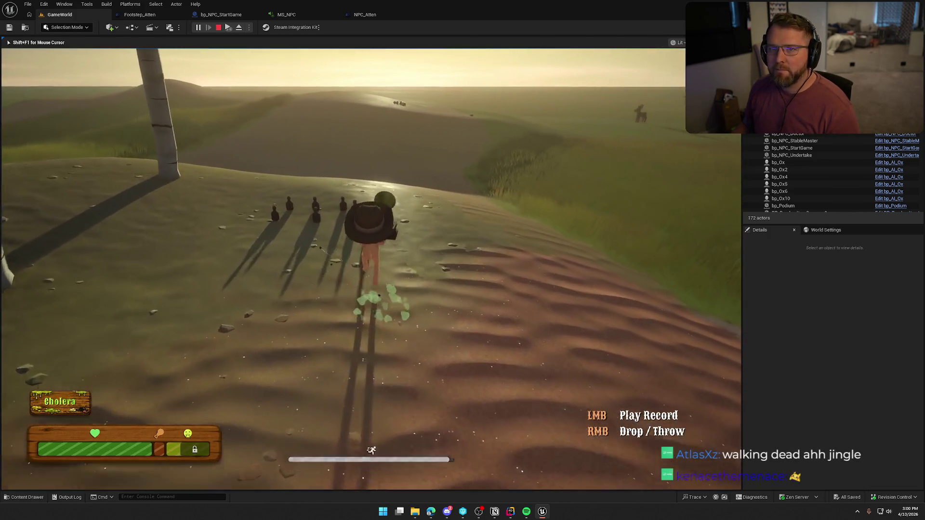
Run up toward the summit, pick up a log, and carry it to the gramophone.
key("w")
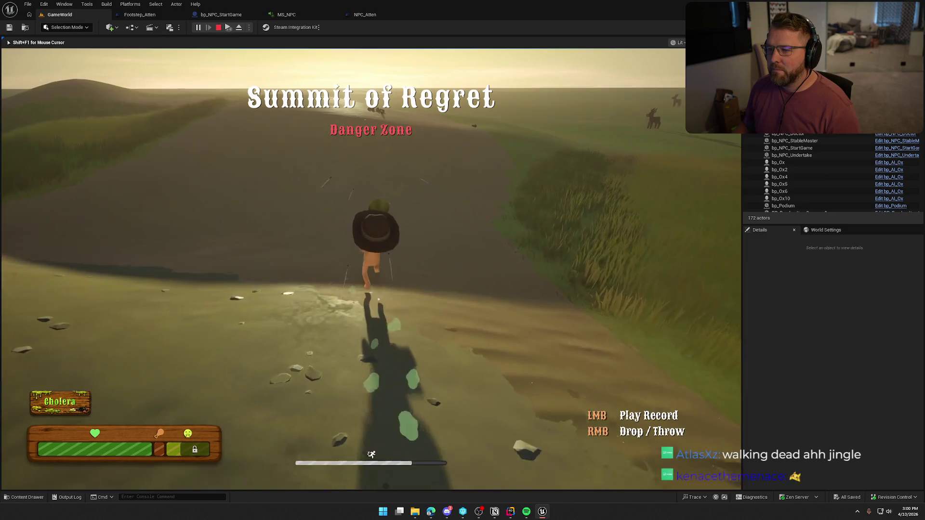
key("w")
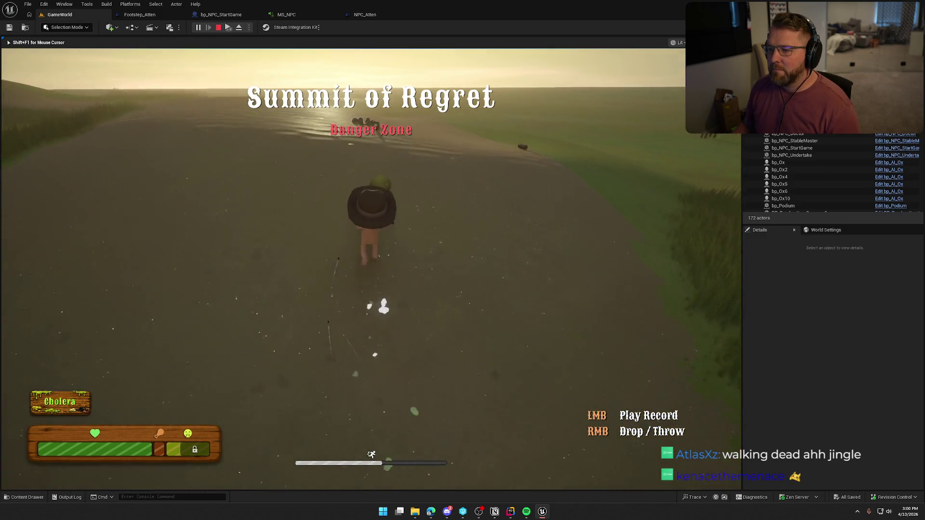
key("w")
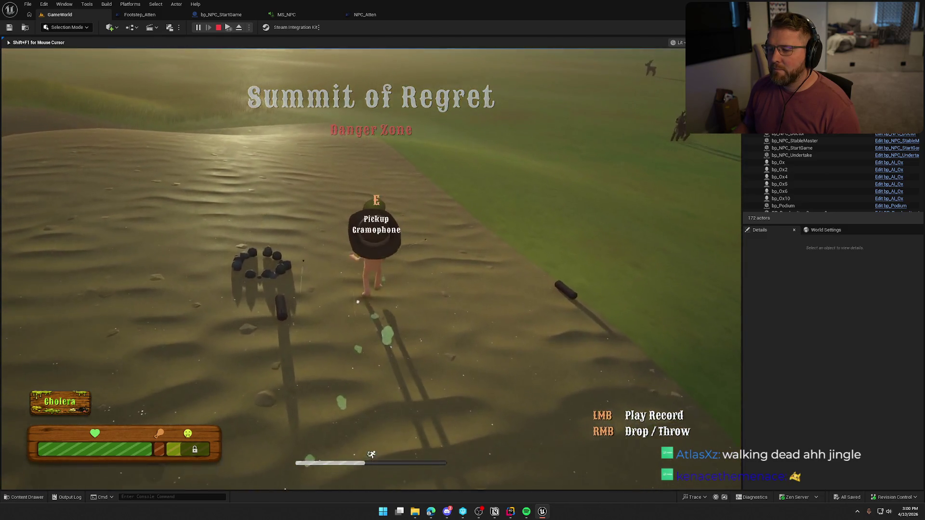
key("e")
key("w")
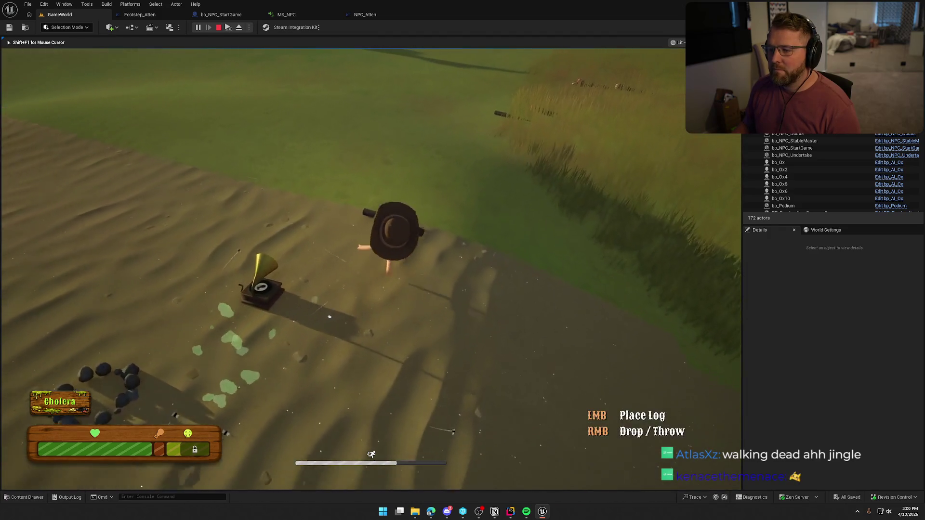
key("w")
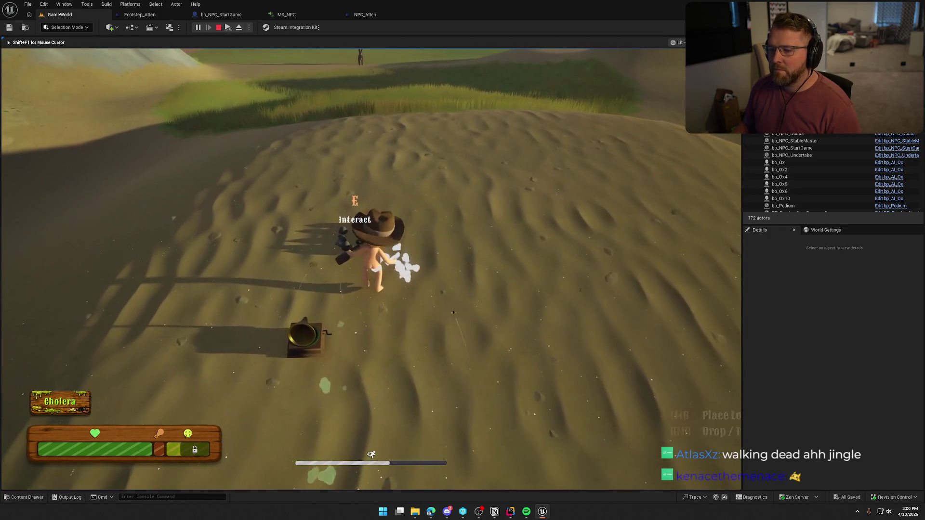
key("w")
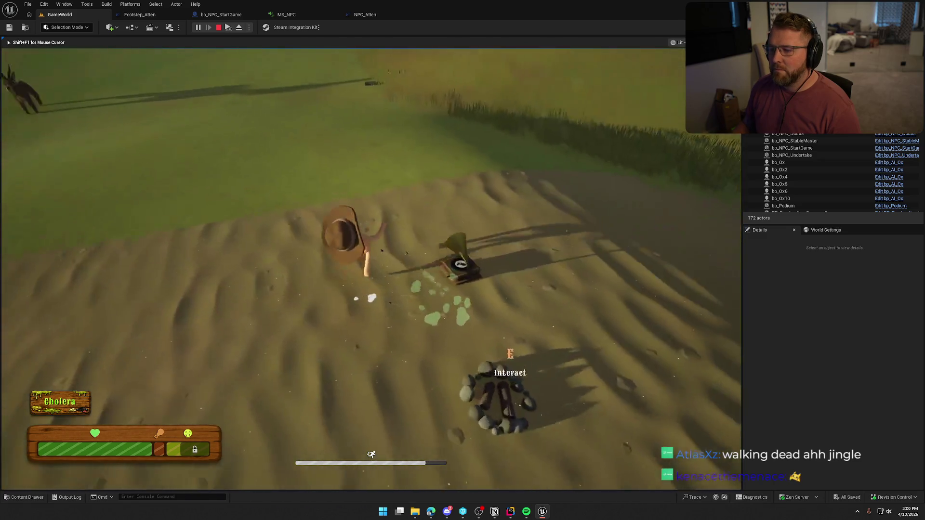
key("w")
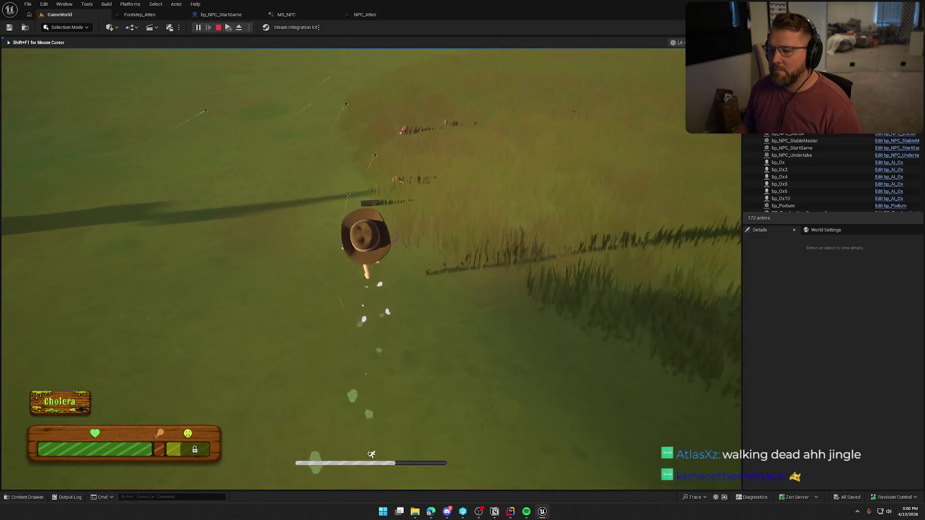
Bring a second log, form a lit campfire beside the gramophone, then sprint back to camp.
key("e")
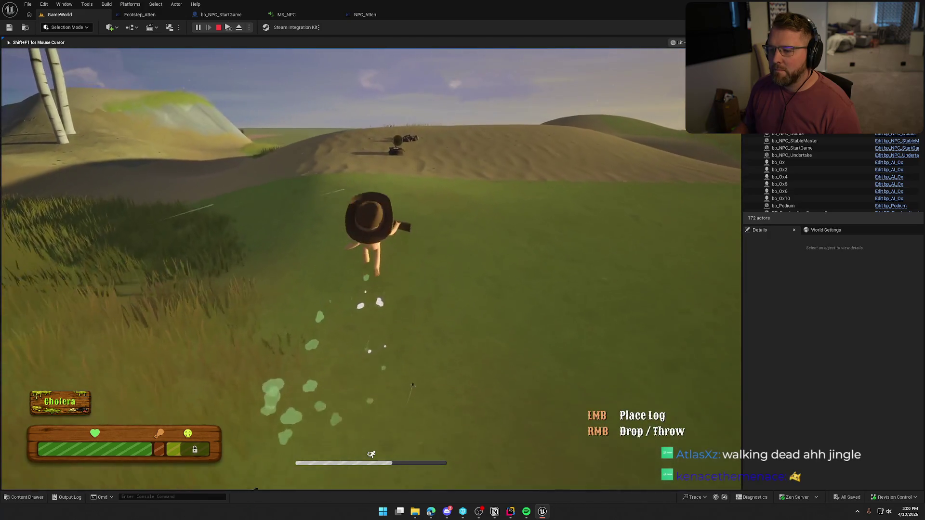
key("w")
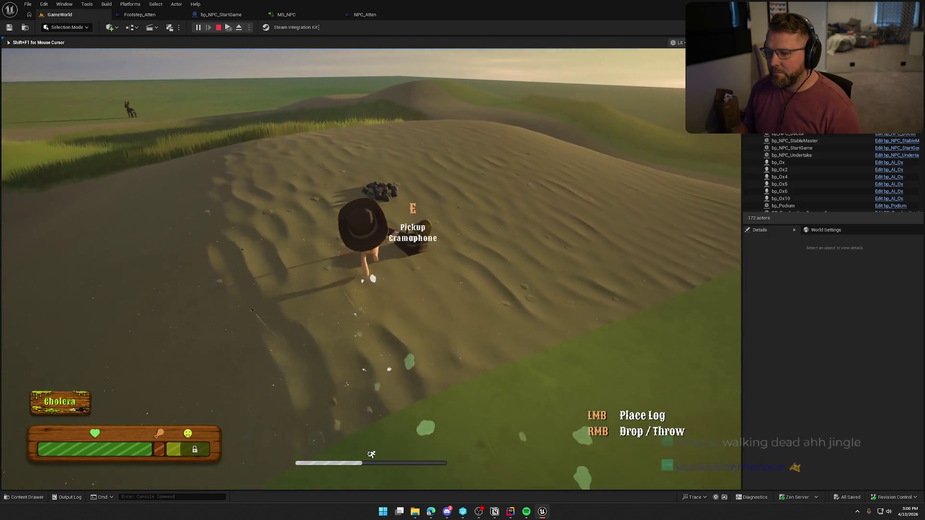
key("w")
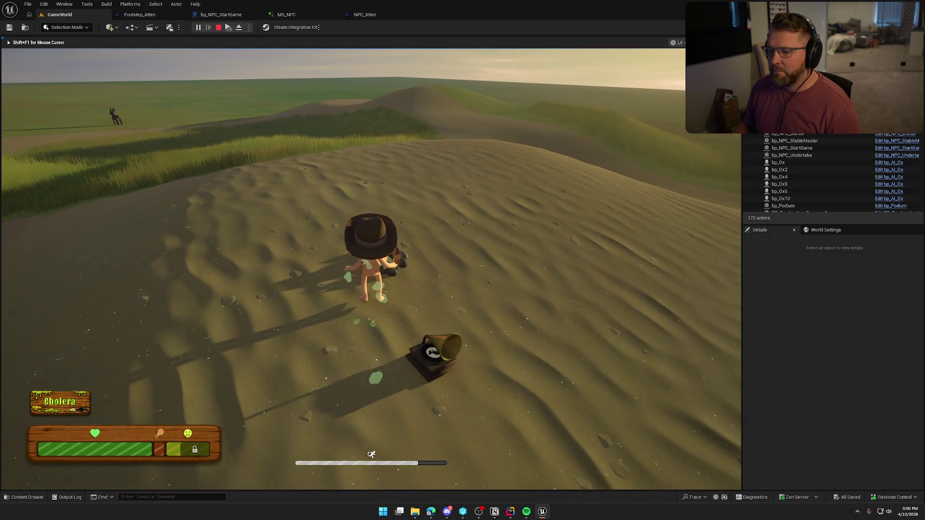
key("w")
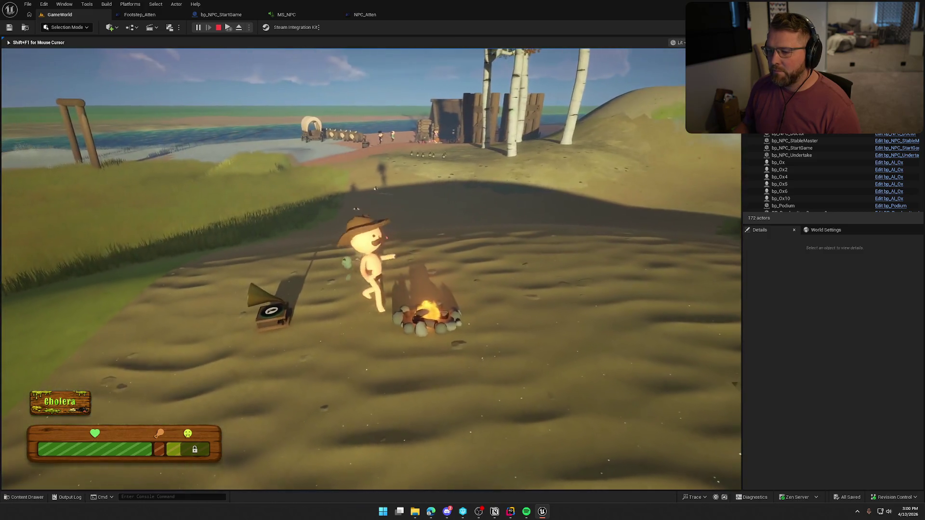
key("e")
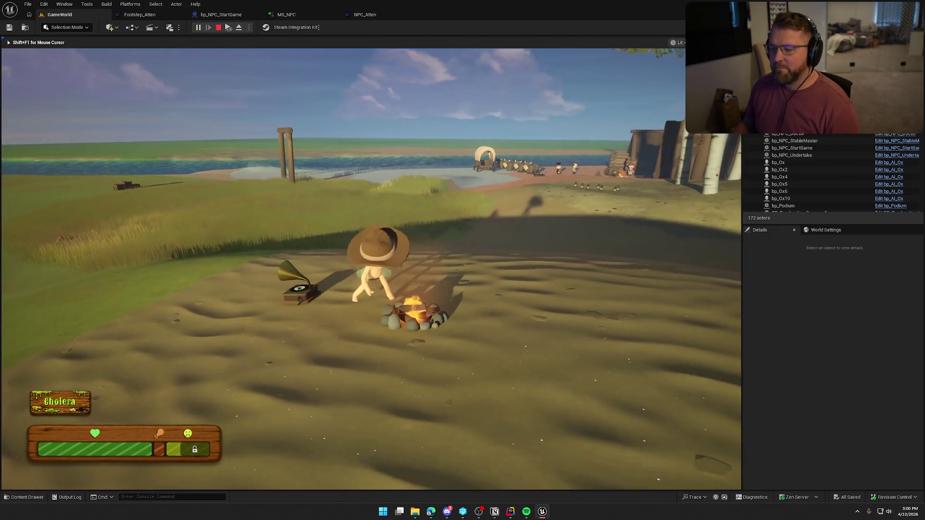
key("shift+w")
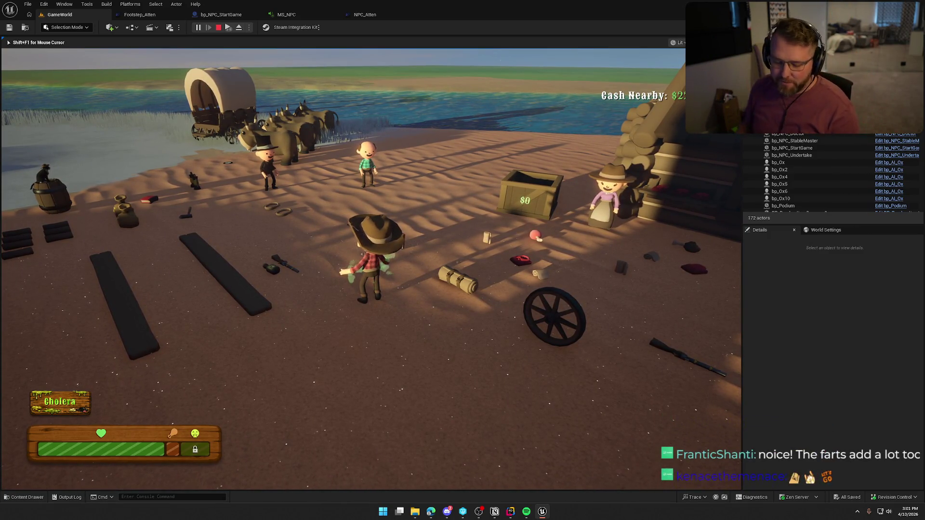
Stop the play session and open the bp_Player Blueprint from Logic > Player.
key("Escape")
key("ctrl+space")
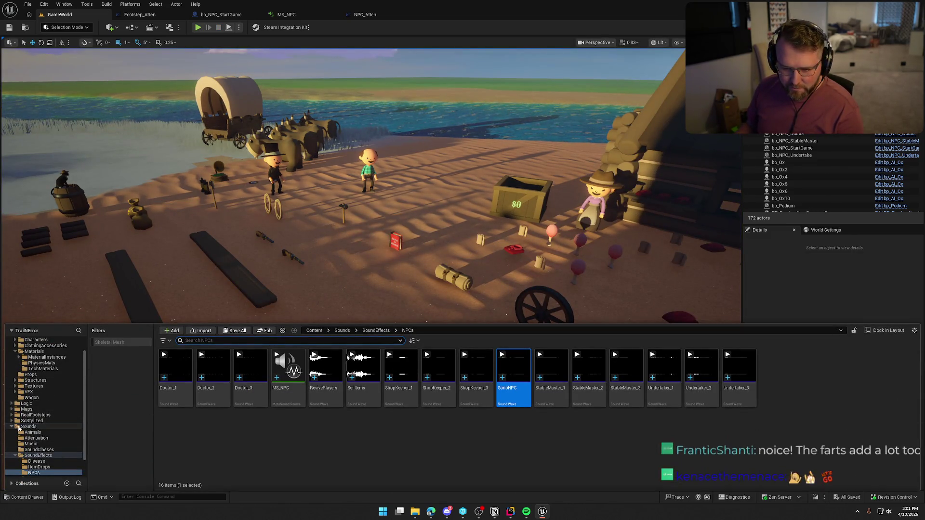
left_click(27, 403)
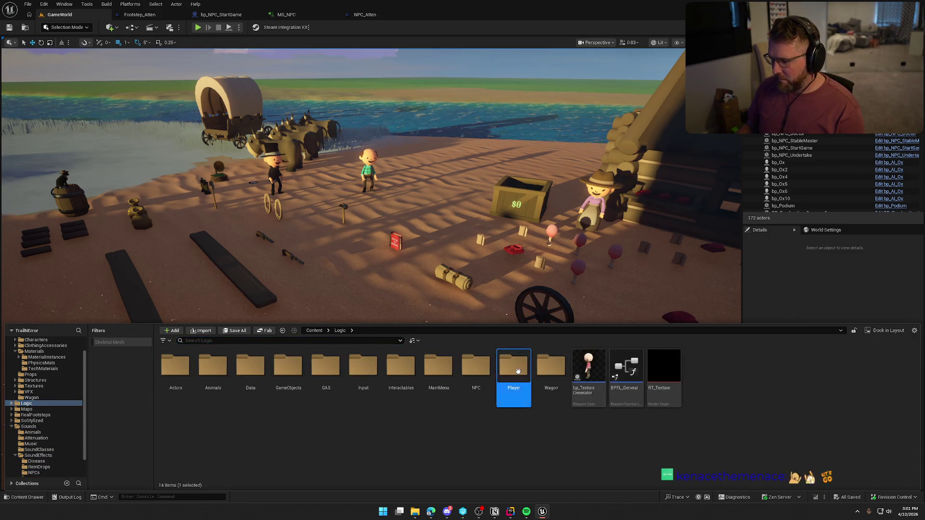
double_click(514, 371)
double_click(213, 368)
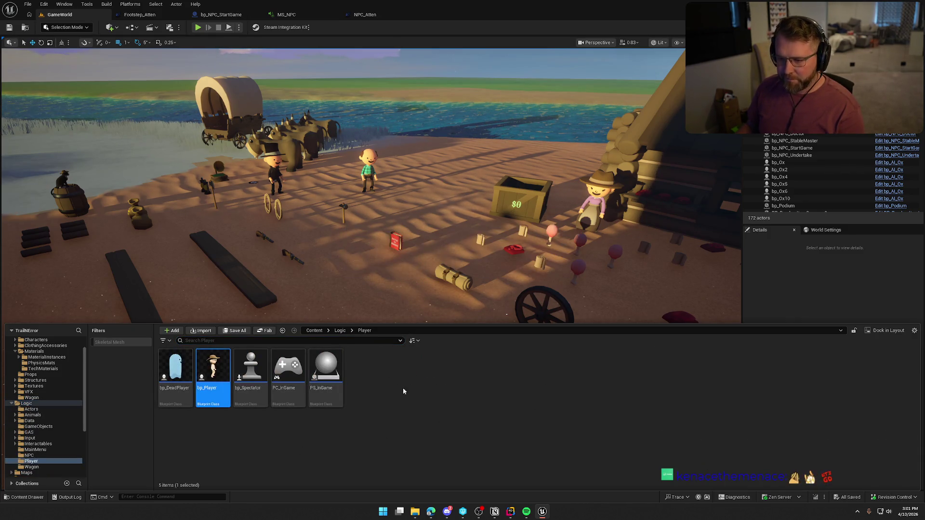
Open the Disease Audio component's Disease_Cue sound cue, then return to the GameWorld level.
left_click(41, 178)
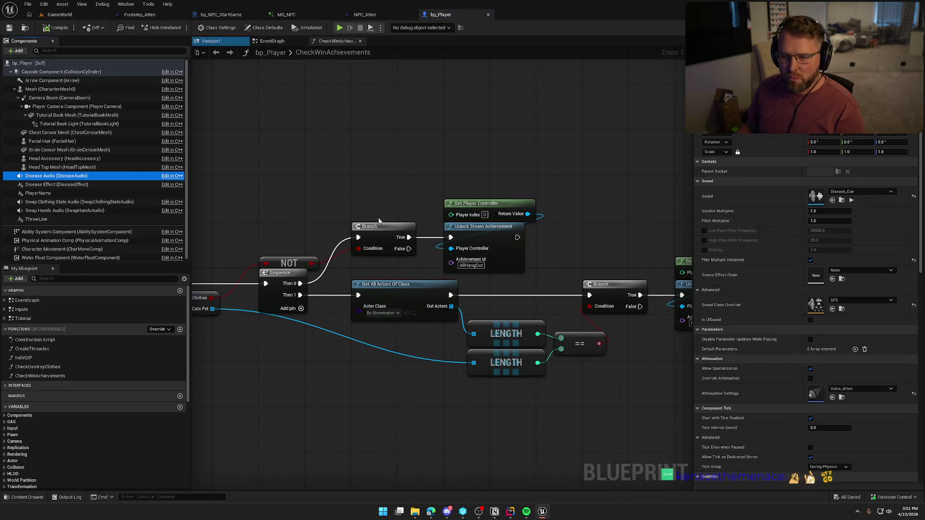
double_click(816, 197)
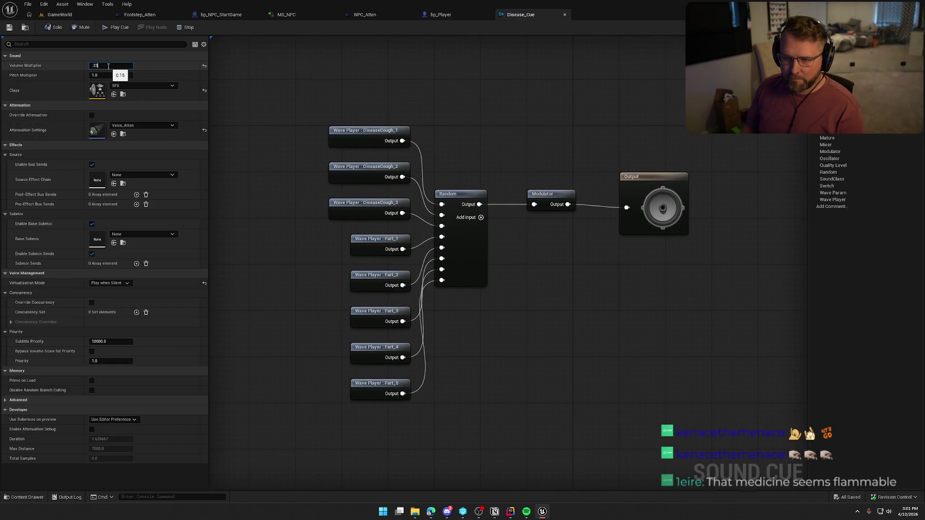
left_click(60, 15)
Start a play session, walk through the trading post and pick up the gun.
key("alt+p")
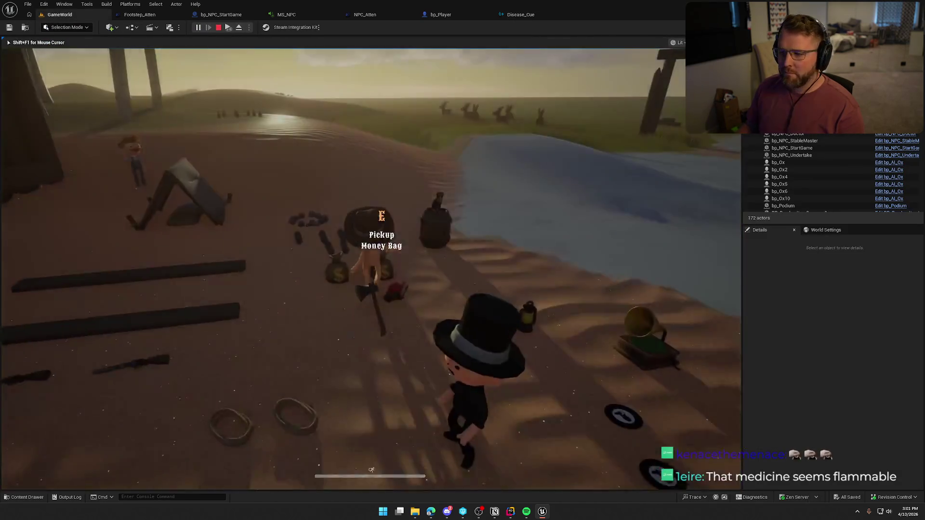
key("w")
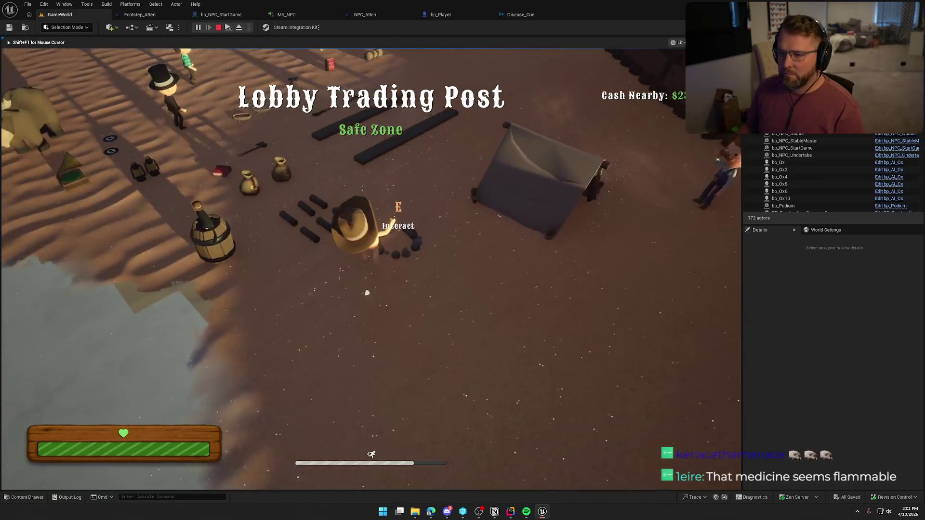
key("e")
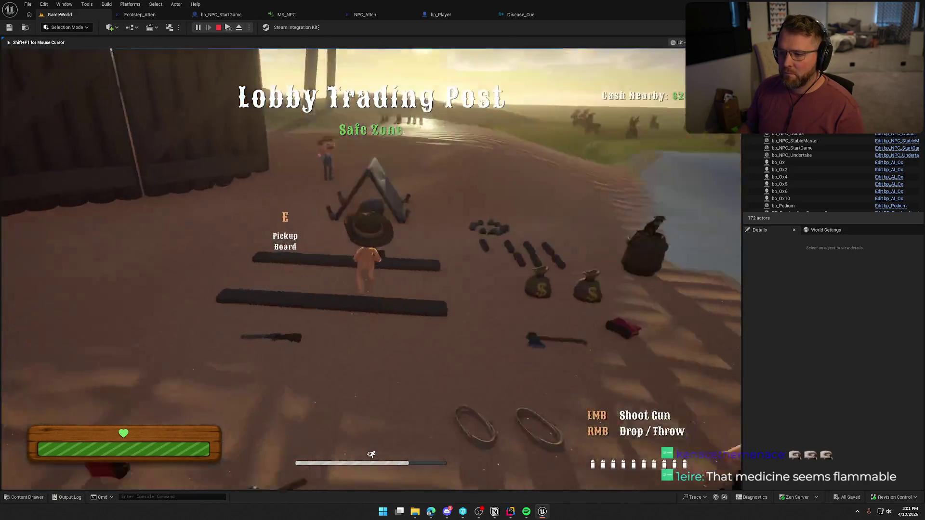
key("w")
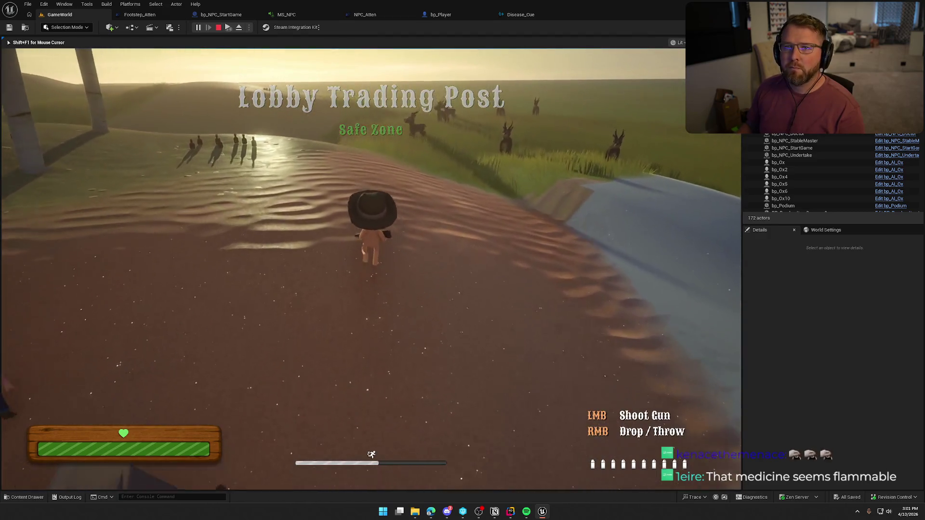
key("w")
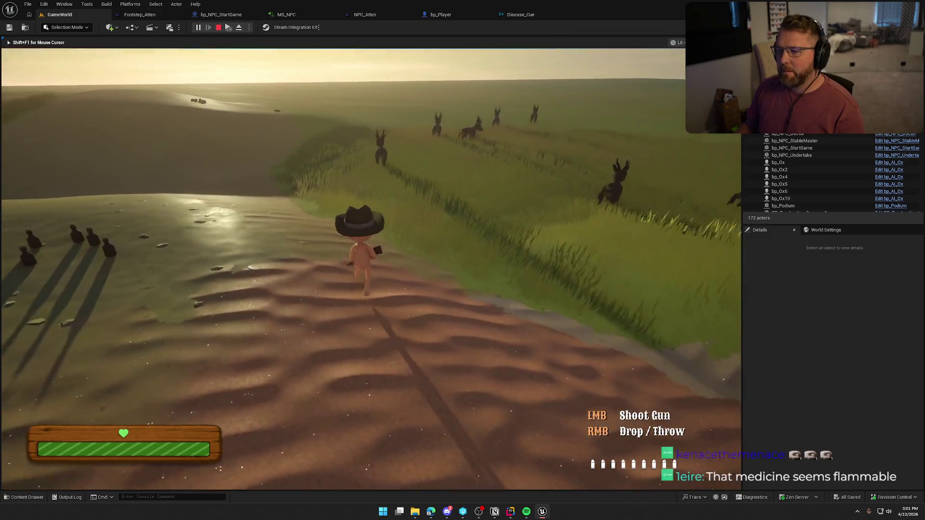
Fire the gun three times to hear it, then walk on through the grassland.
left_click(371, 269)
left_click(371, 269)
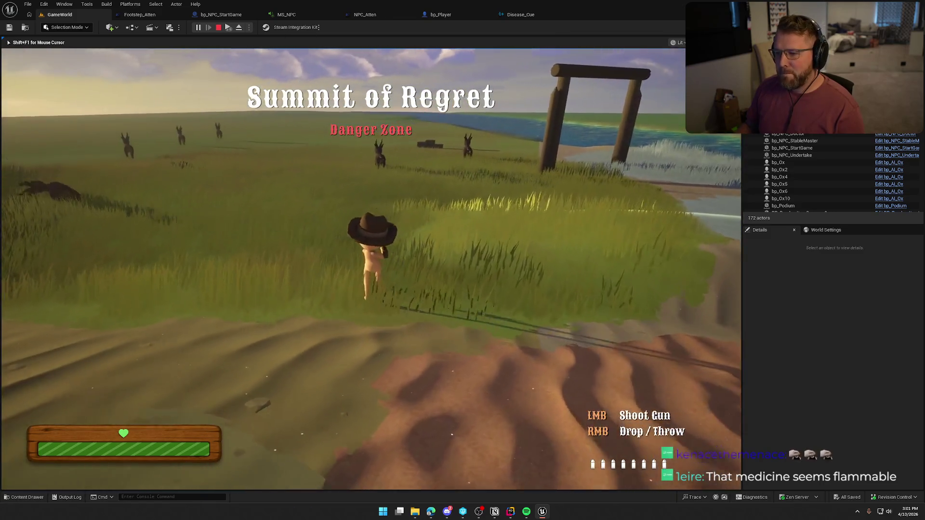
left_click(371, 269)
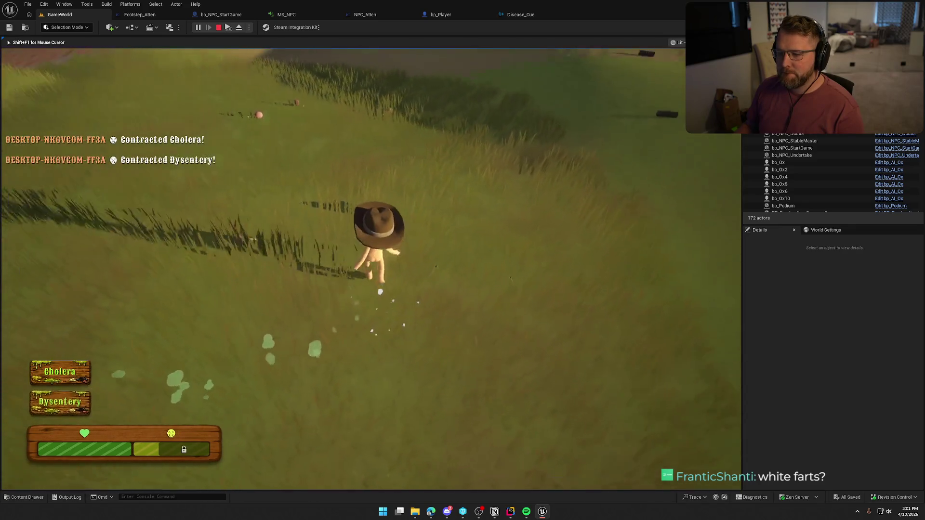
key("w")
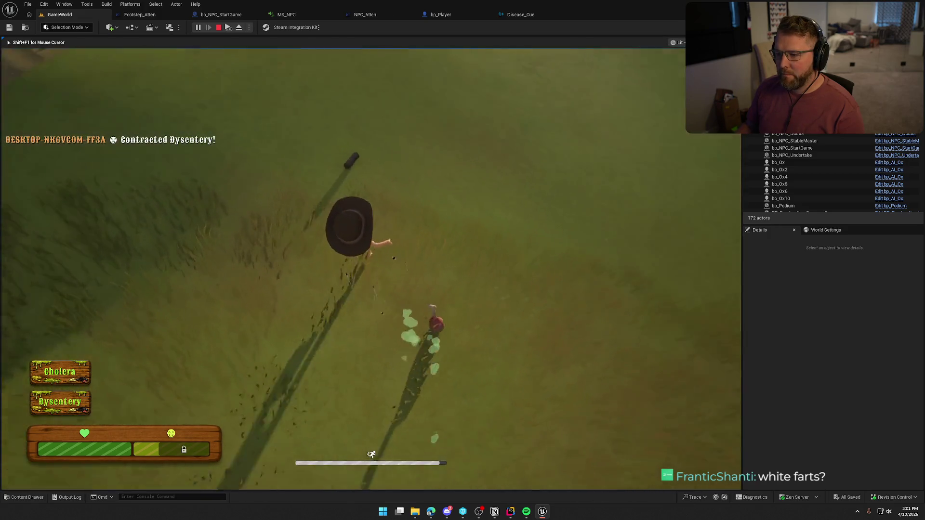
key("e")
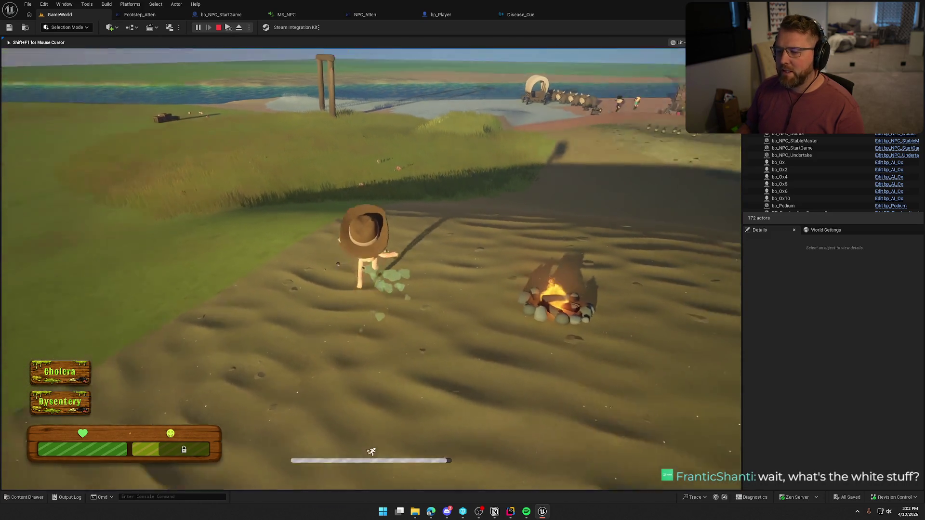
Walk past the ox pen toward the campfire, then free the mouse with Shift+F1.
key("w")
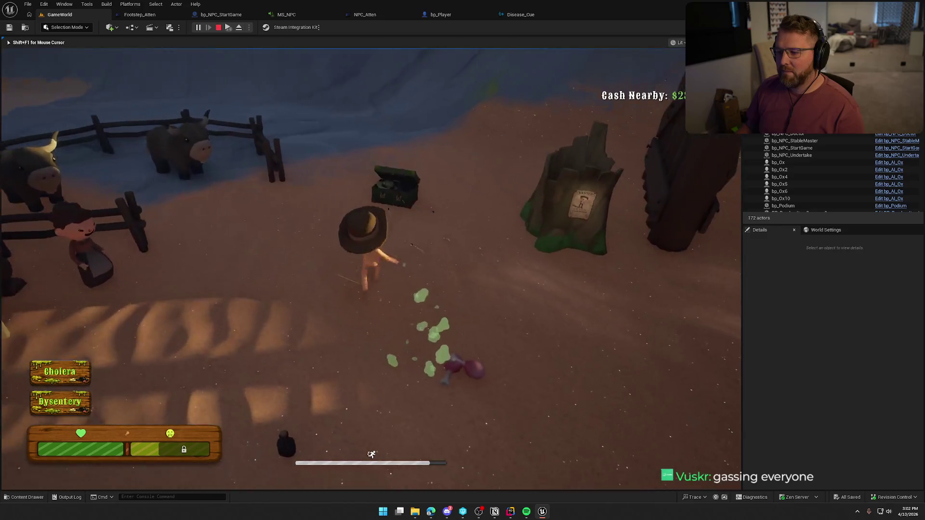
key("shift+F1")
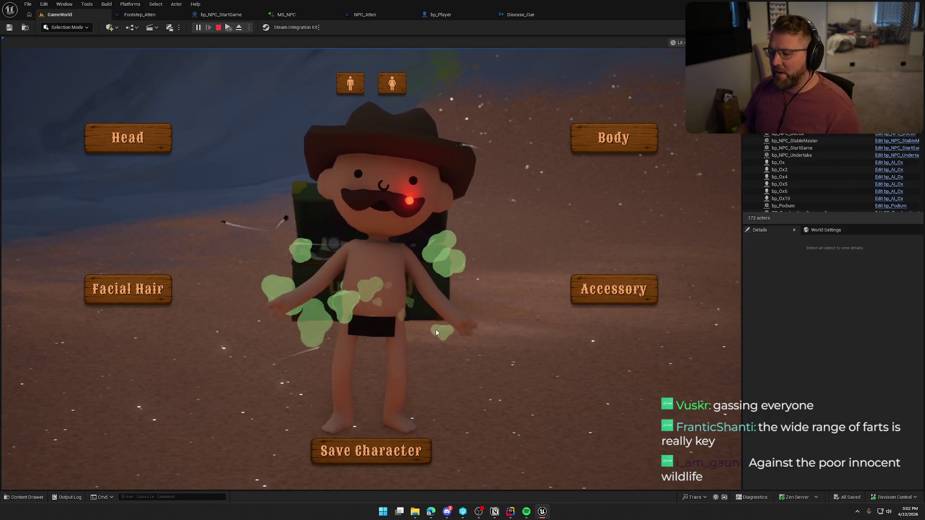
Save the character, buy a bandage from the vendor and sell it in the selling crate.
left_click(372, 451)
key("w")
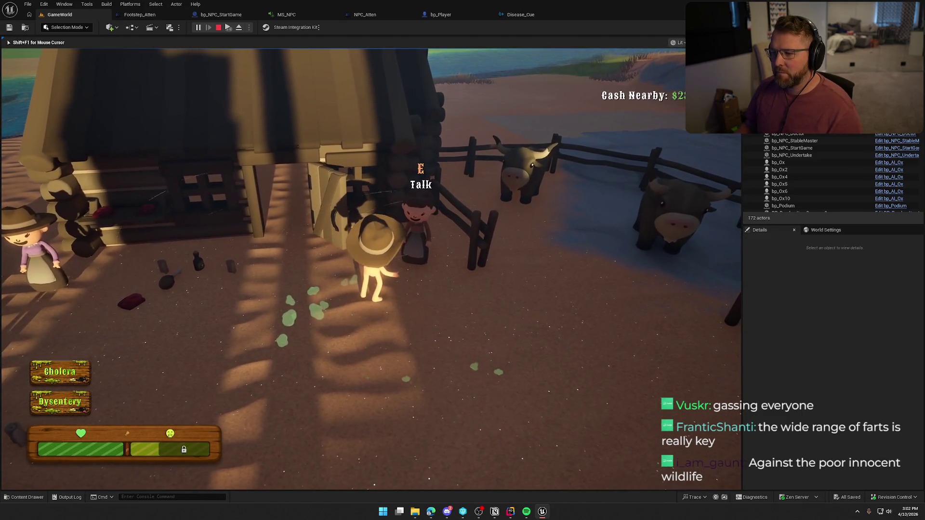
key("shift")
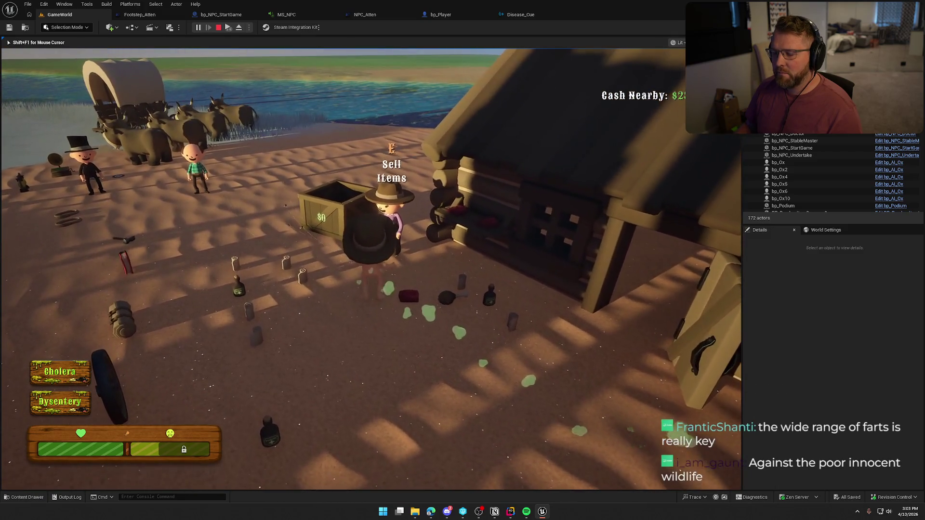
key("e")
key("e")
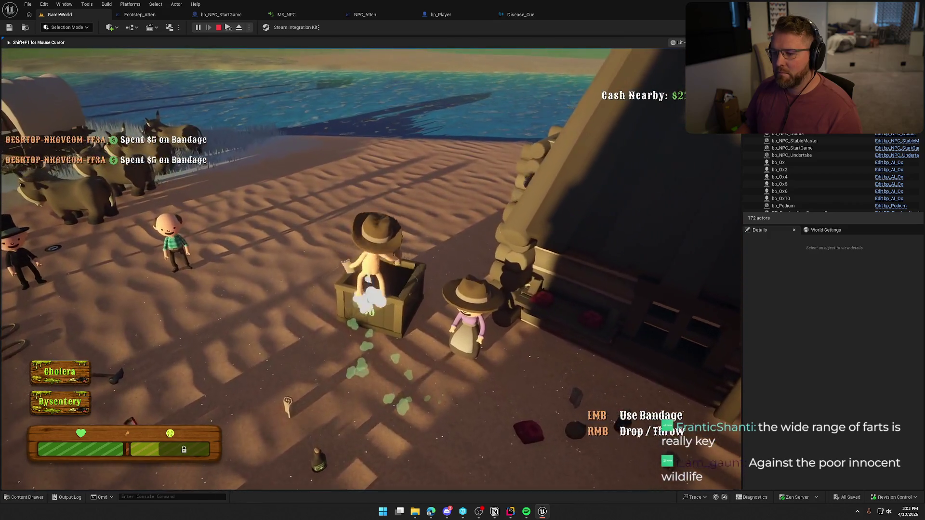
right_click(462, 261)
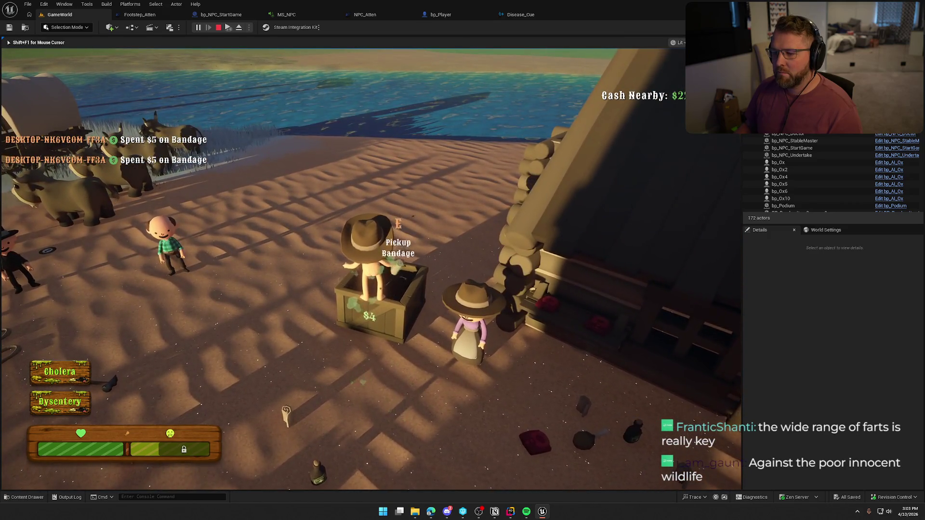
key("w")
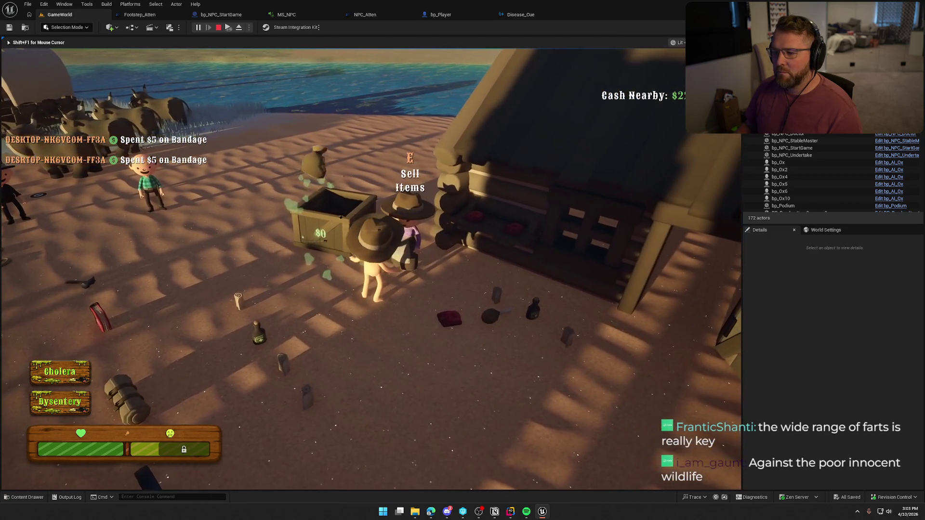
Sprint past the wagon into the water, respawn the drowned character as a ghost, then stop playing.
key("shift+w")
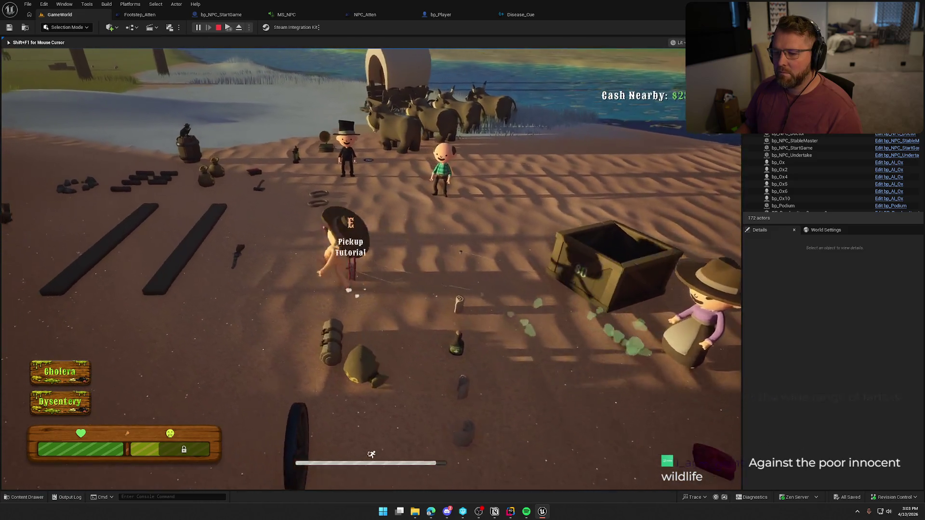
key("shift+w")
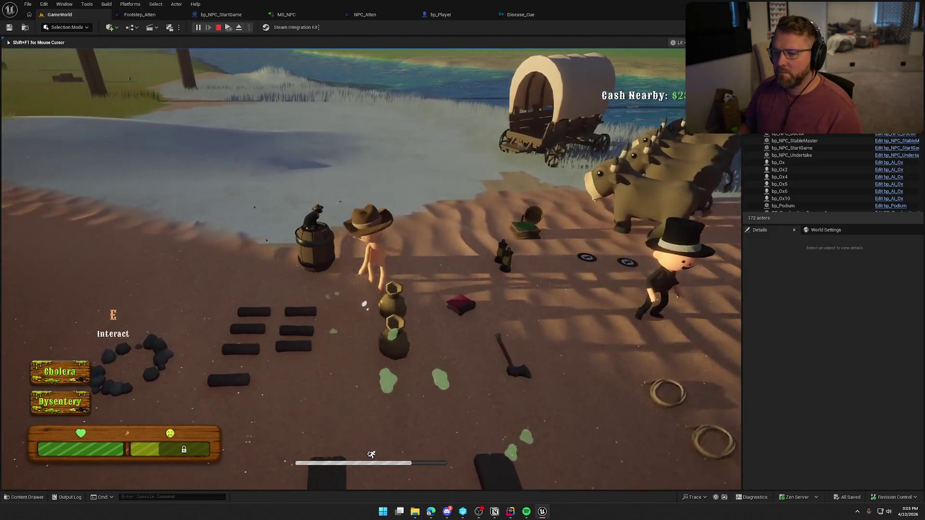
key("shift+w")
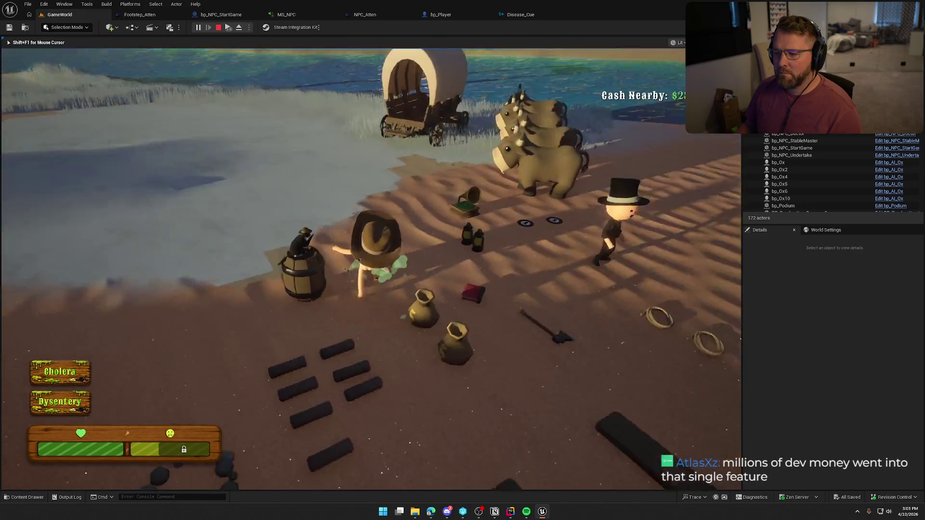
key("shift+w")
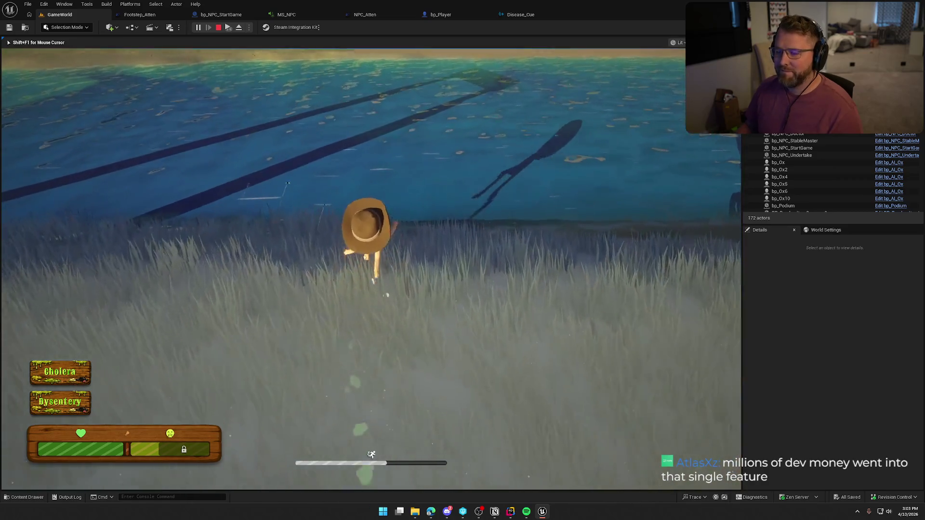
key("shift+w")
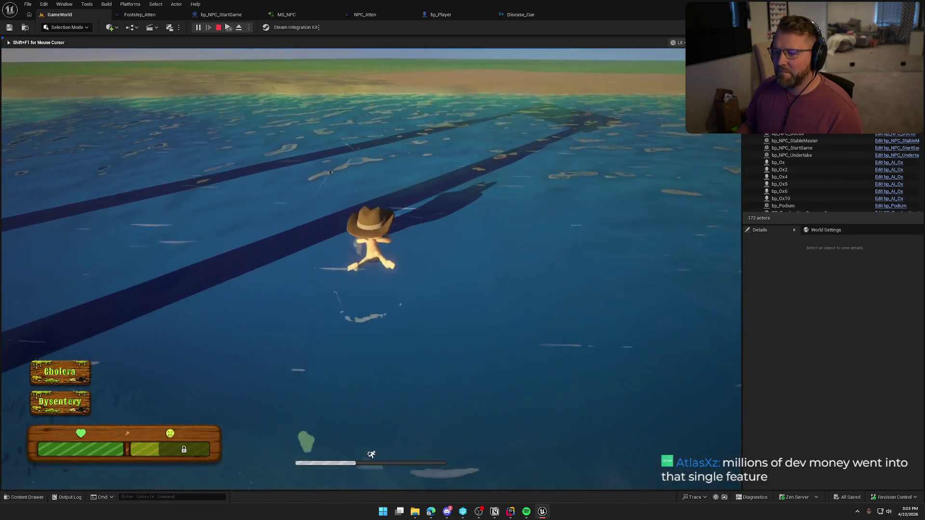
key("shift+w")
key("shift+w")
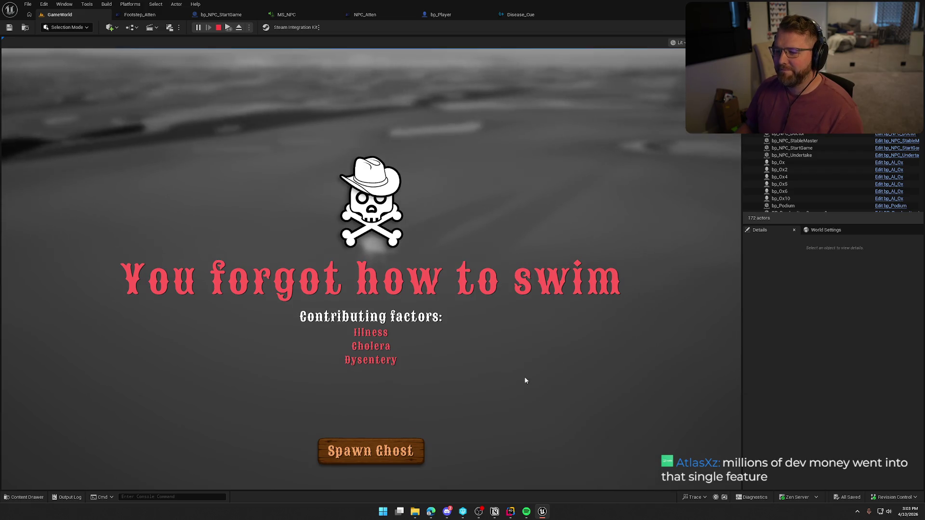
left_click(416, 448)
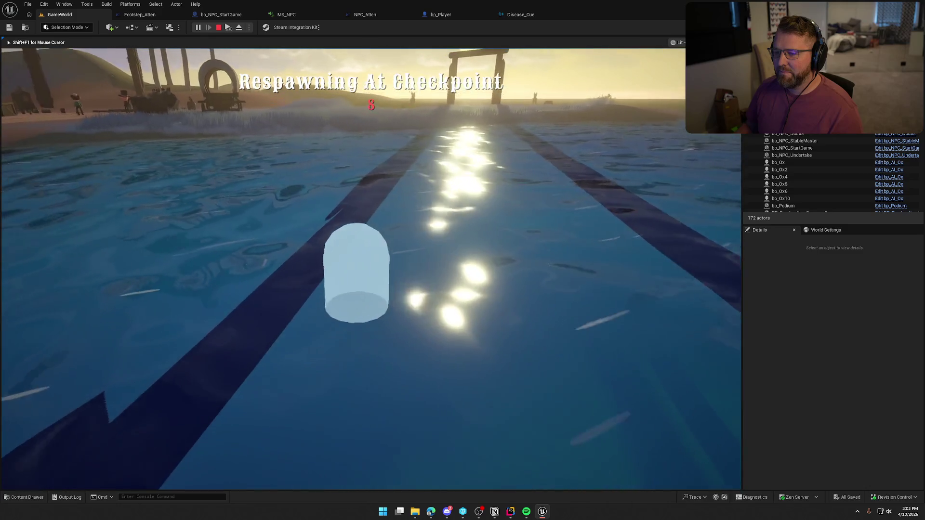
key("Escape")
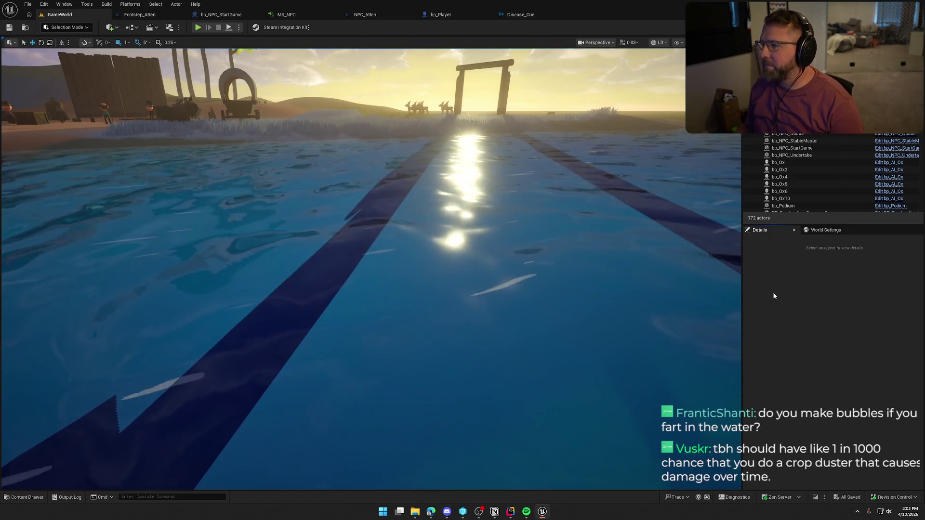
Start a new play session, enter the Lobby Trading Post, pick up and drop the lantern.
left_click(197, 27)
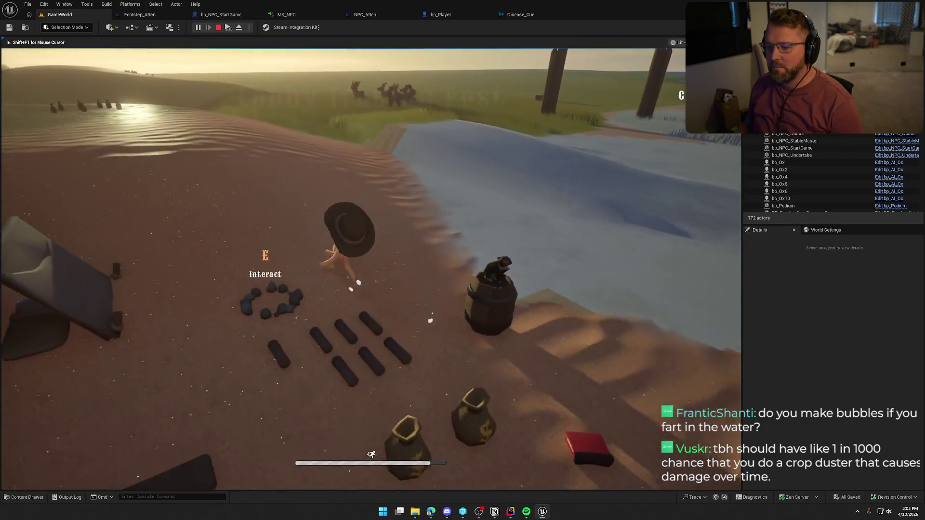
key("w")
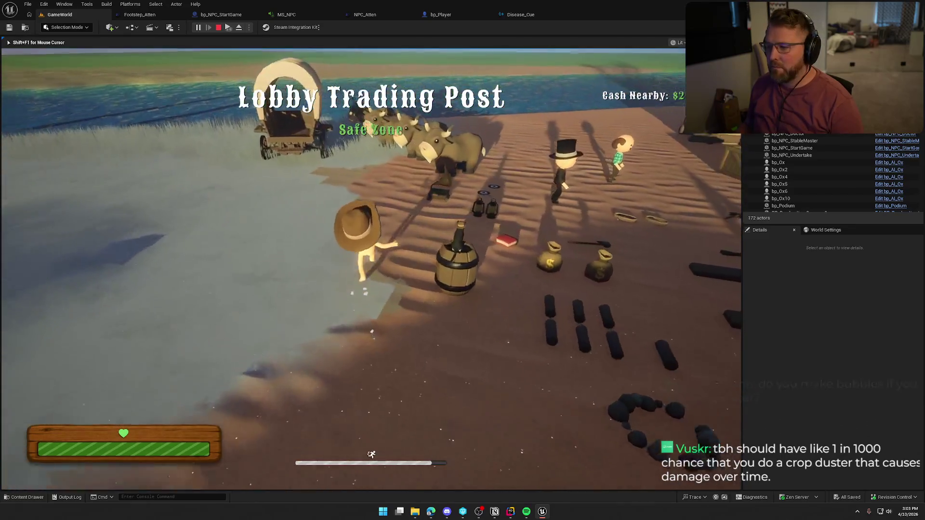
key("w")
key("e")
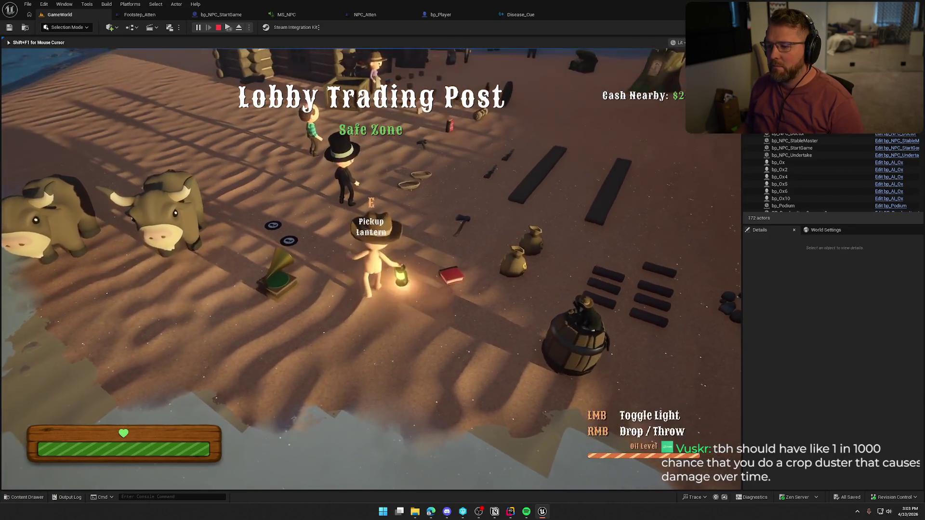
key("w")
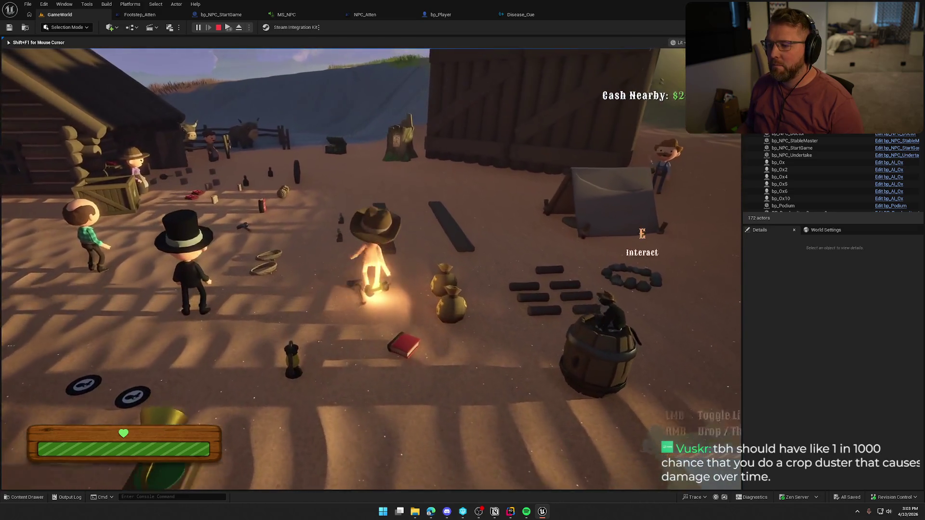
key("w")
right_click(371, 268)
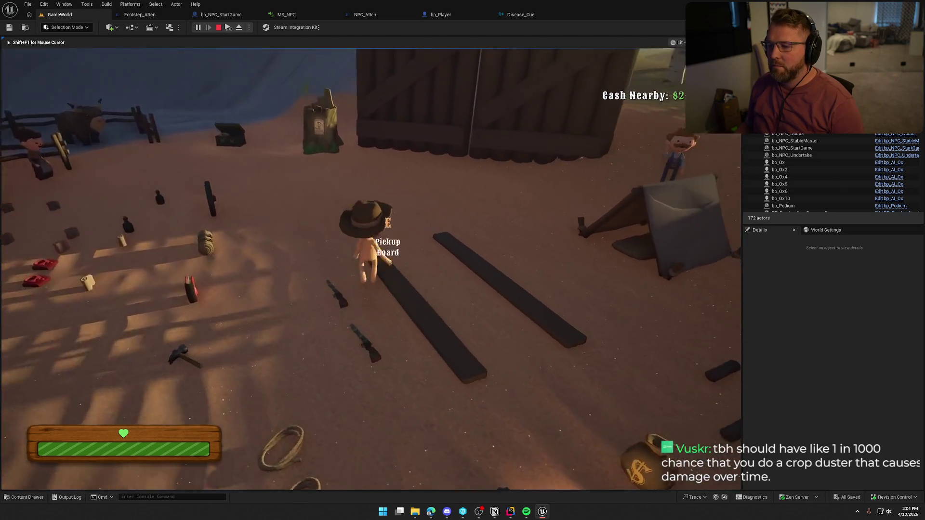
Pick up a board, carry it across the sand, and sprint through the grass past the deer.
key("e")
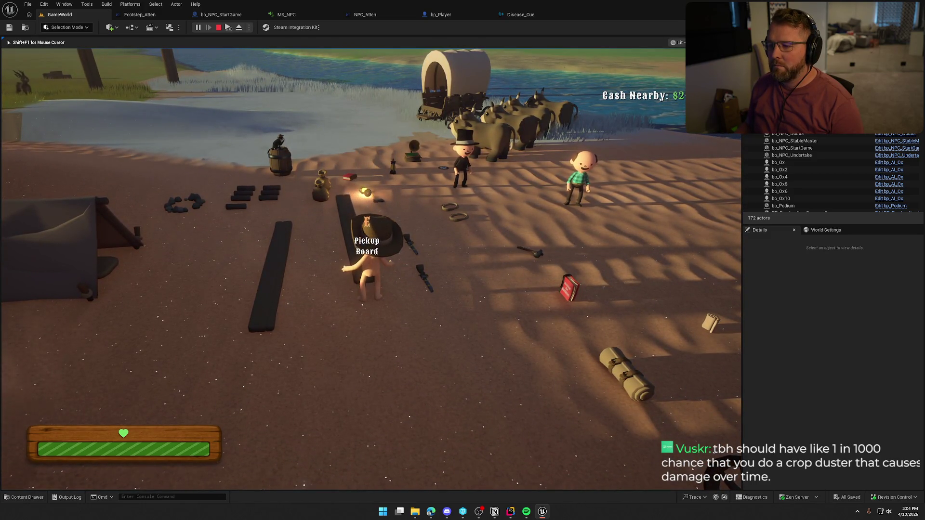
key("e")
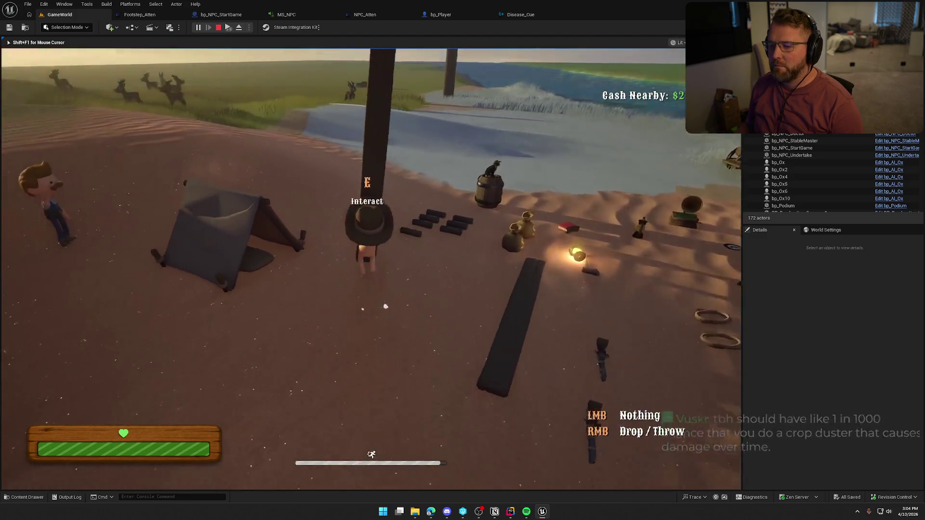
key("w")
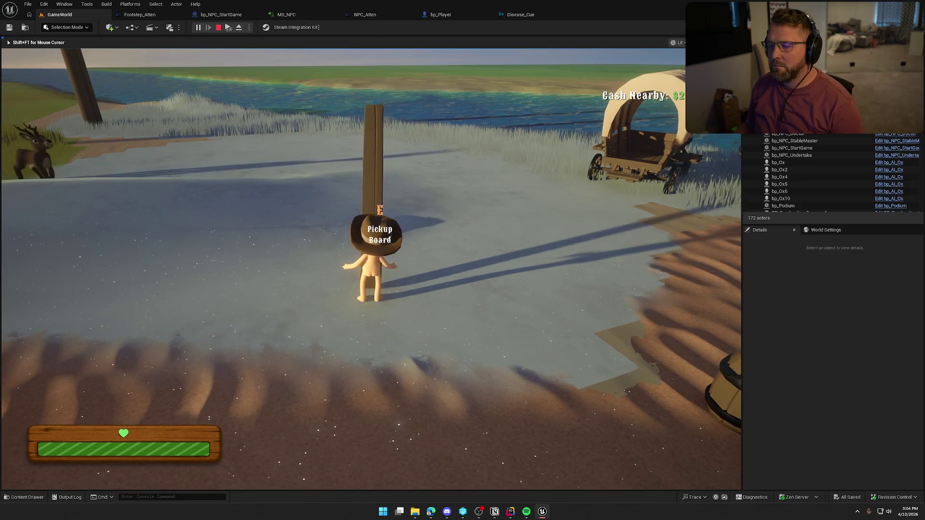
key("shift+w")
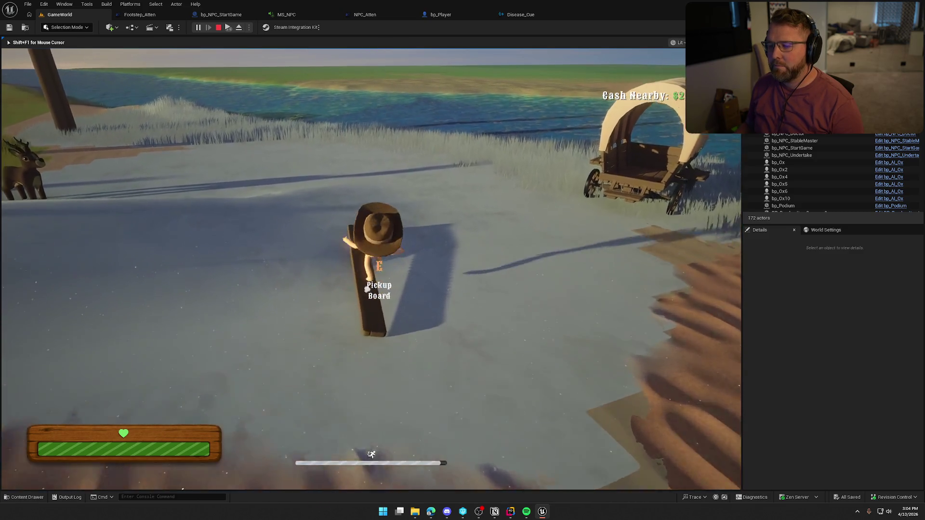
key("shift+w")
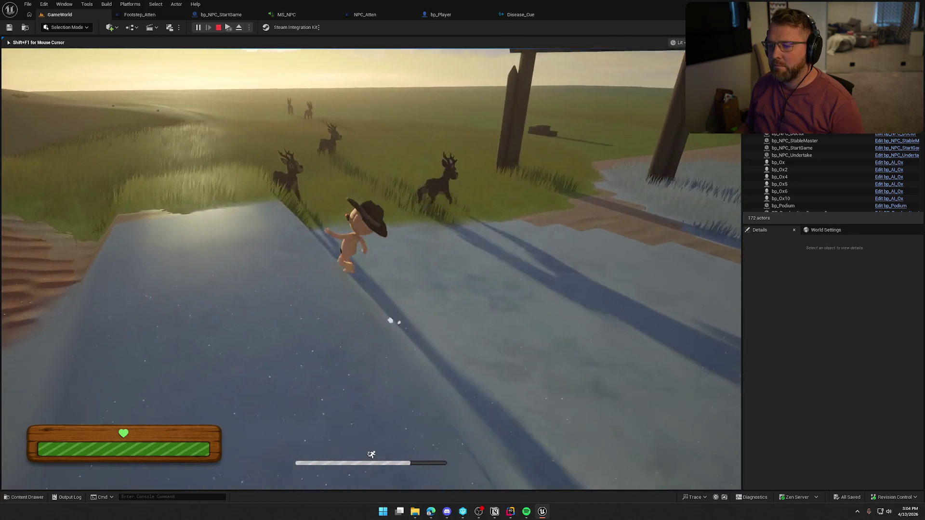
key("shift+w")
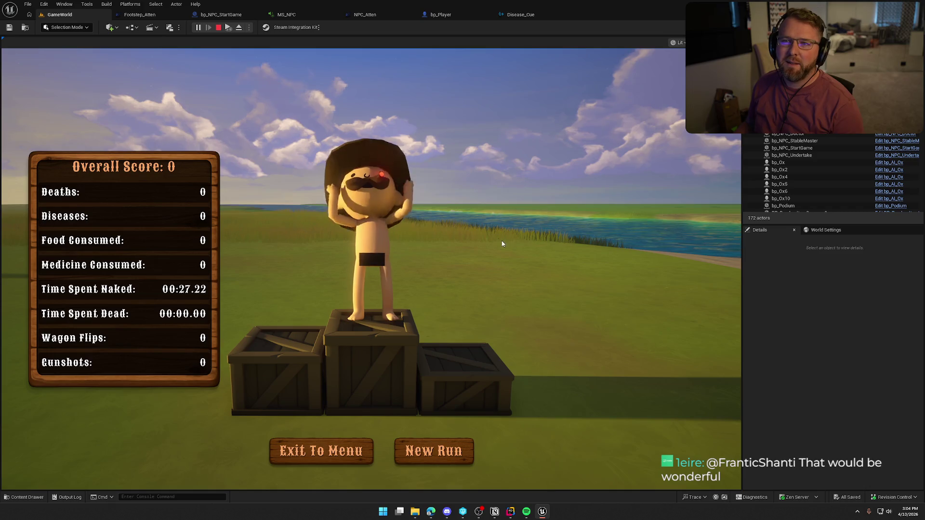
Restart play, pick up the tutorial note, read two more pages of the book, and close it.
key("Escape")
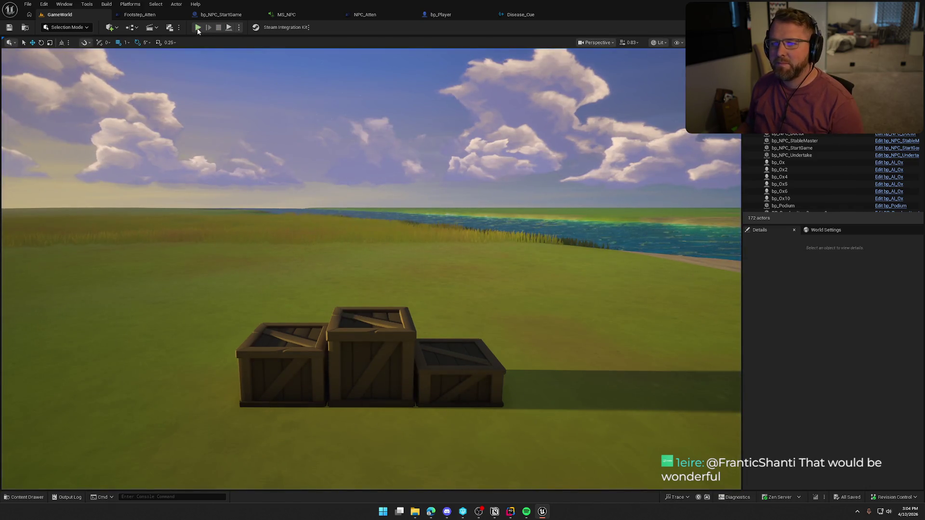
left_click(197, 28)
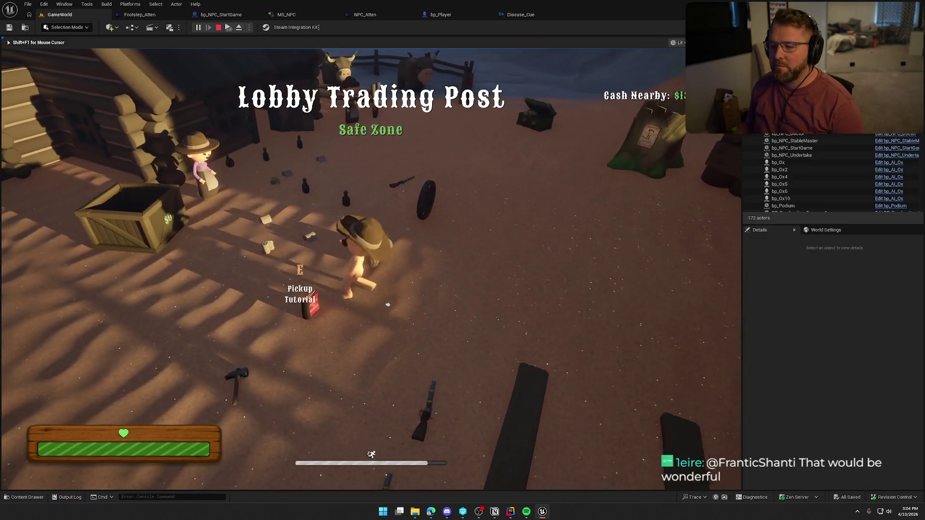
key("e")
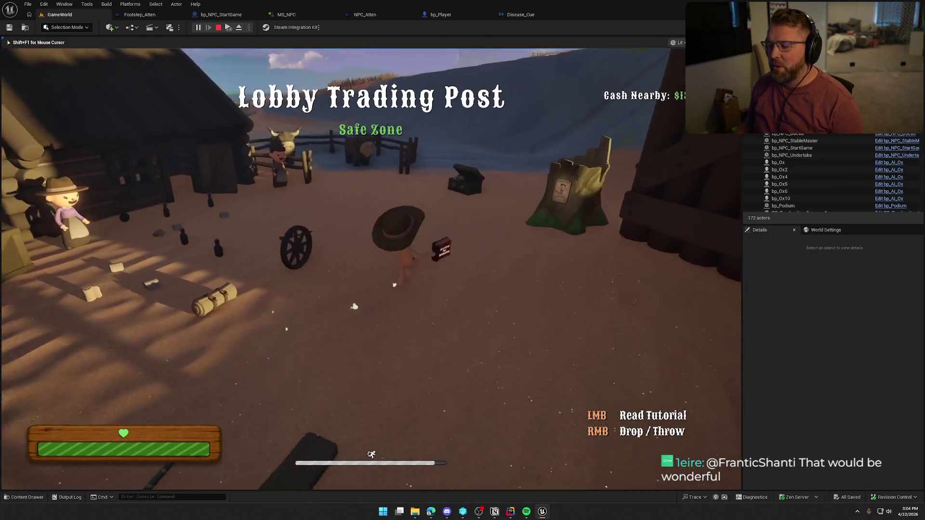
left_click(309, 237)
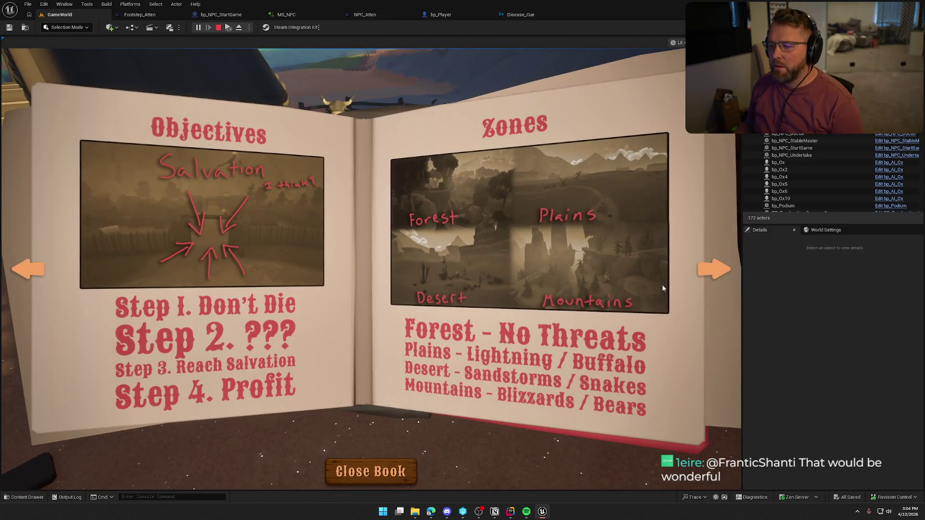
left_click(722, 268)
left_click(721, 266)
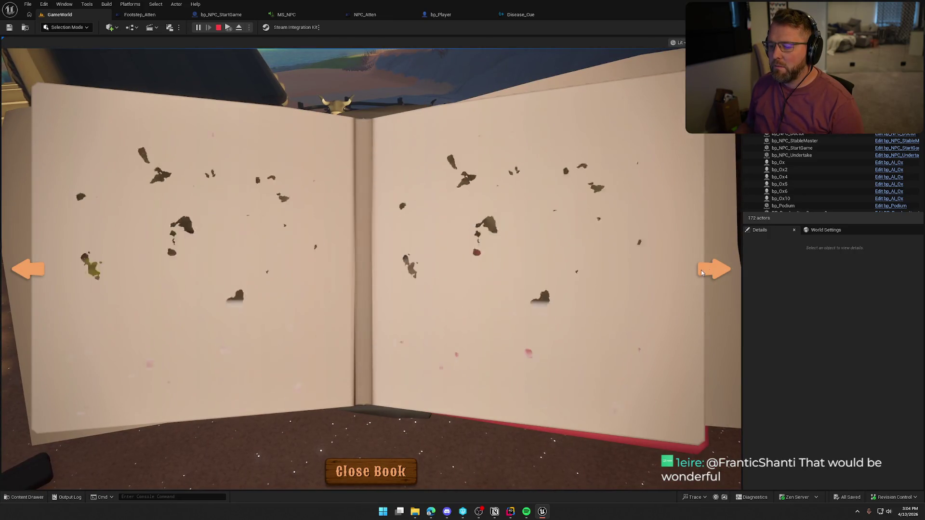
left_click(354, 474)
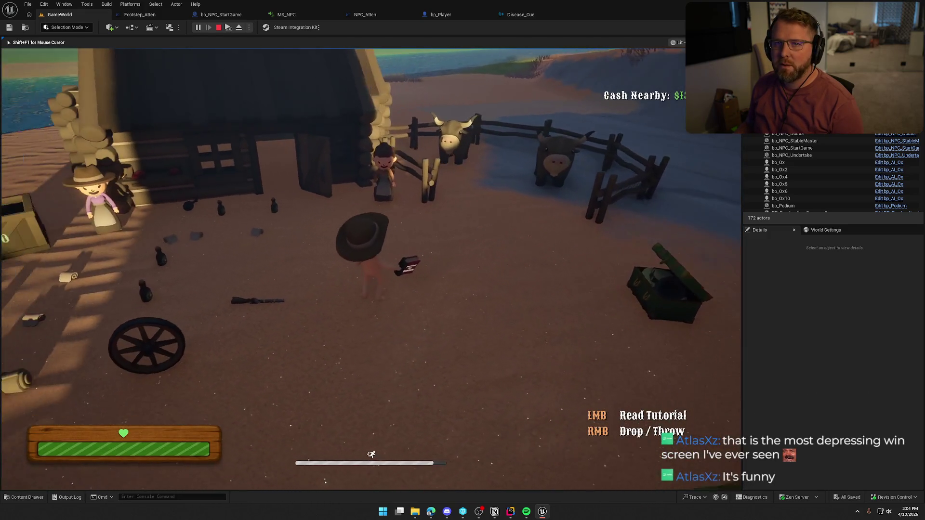
Walk past the ox pen to the bandage shop and buy a bandage for $5.
key("w")
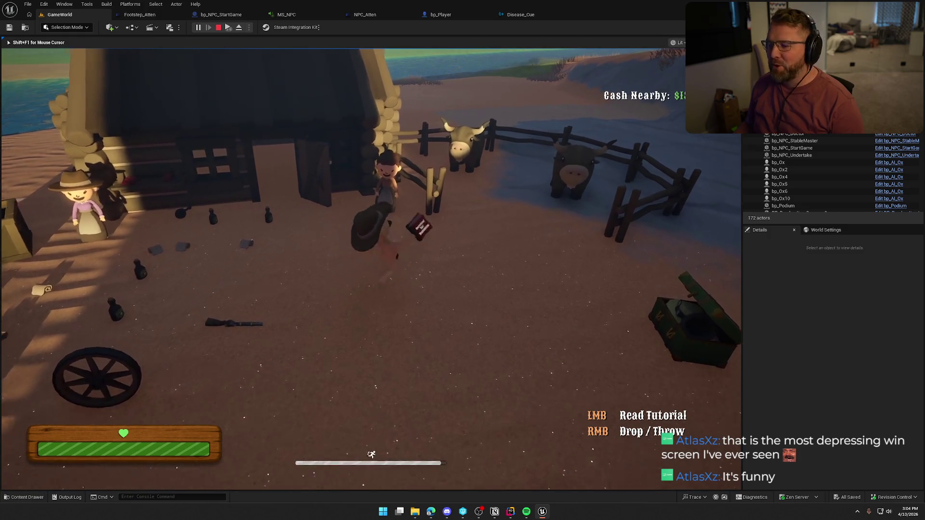
key("w")
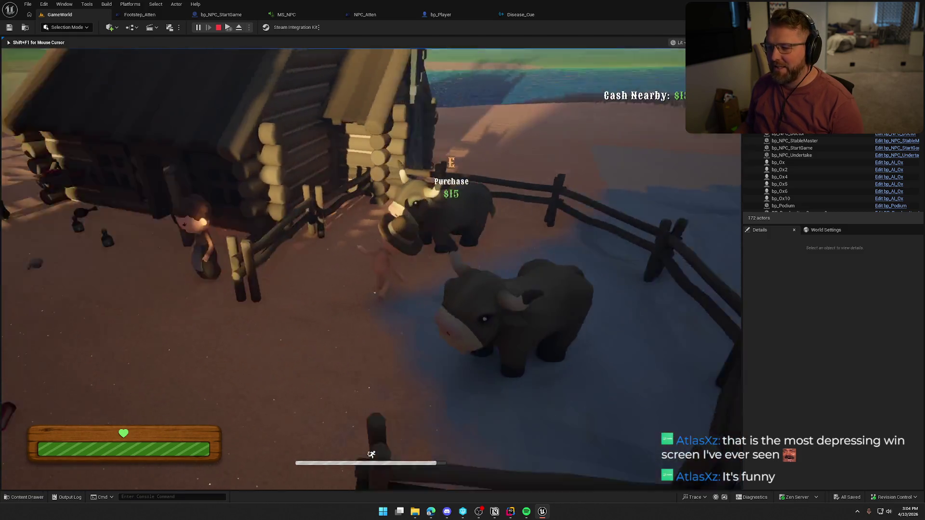
key("e")
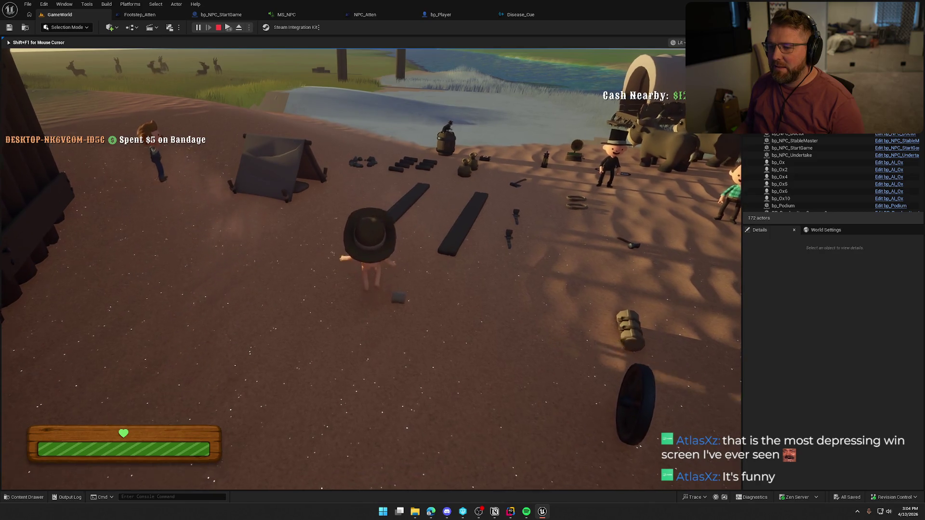
Pick up the axe, chop a tree, drop the axe and carry a log back to camp.
key("w")
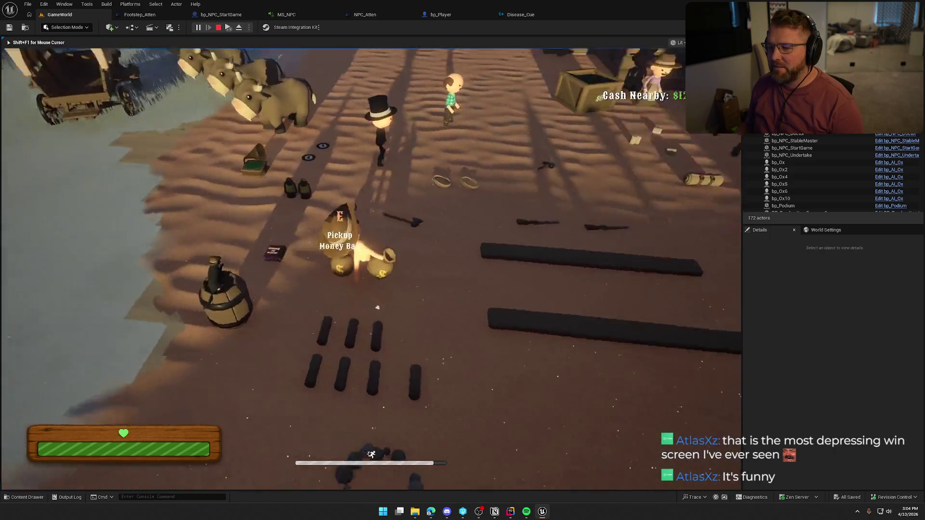
key("e")
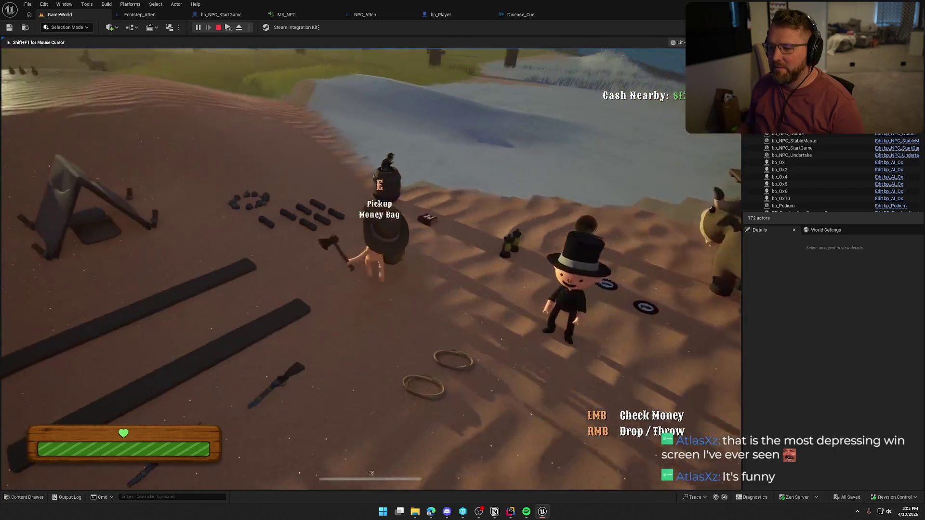
key("w")
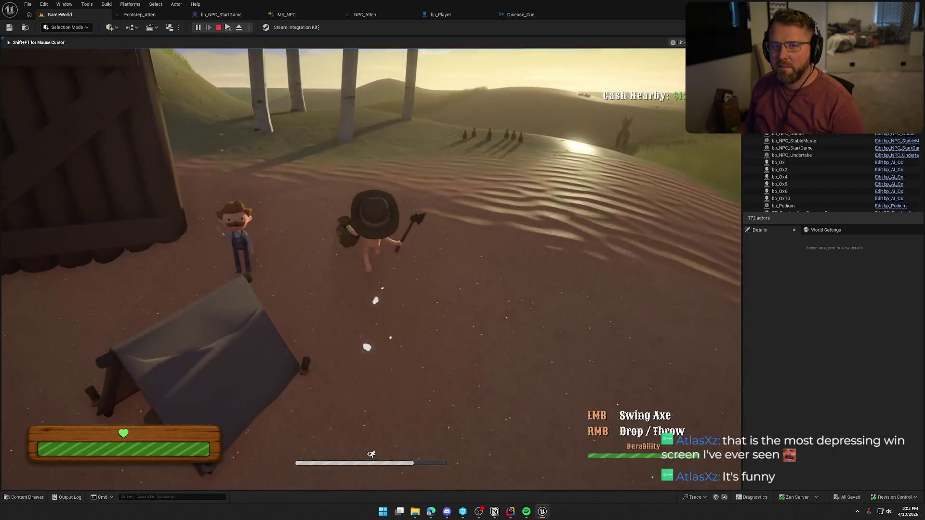
key("w")
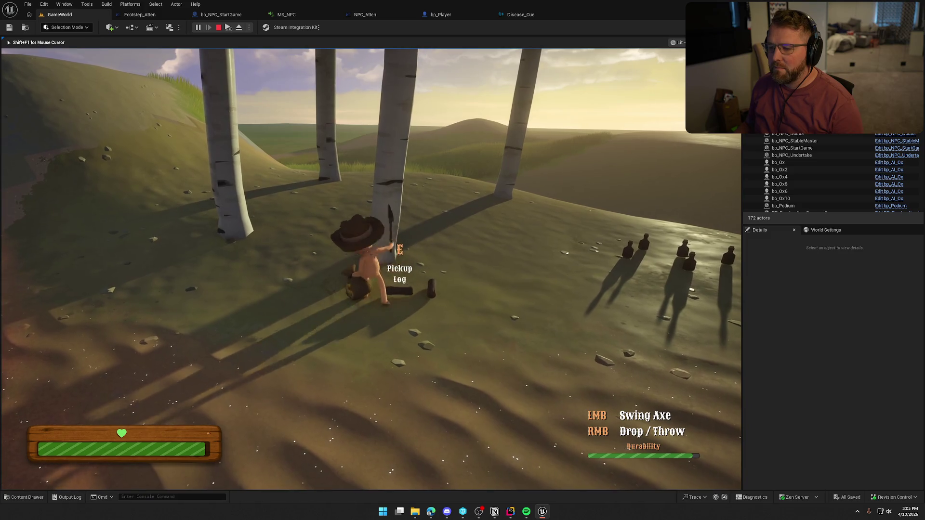
right_click(371, 269)
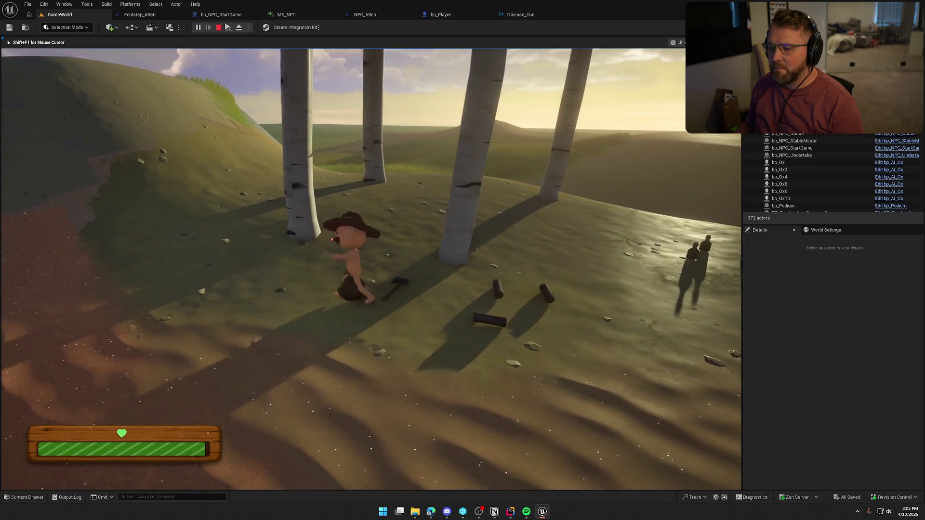
key("w")
key("e")
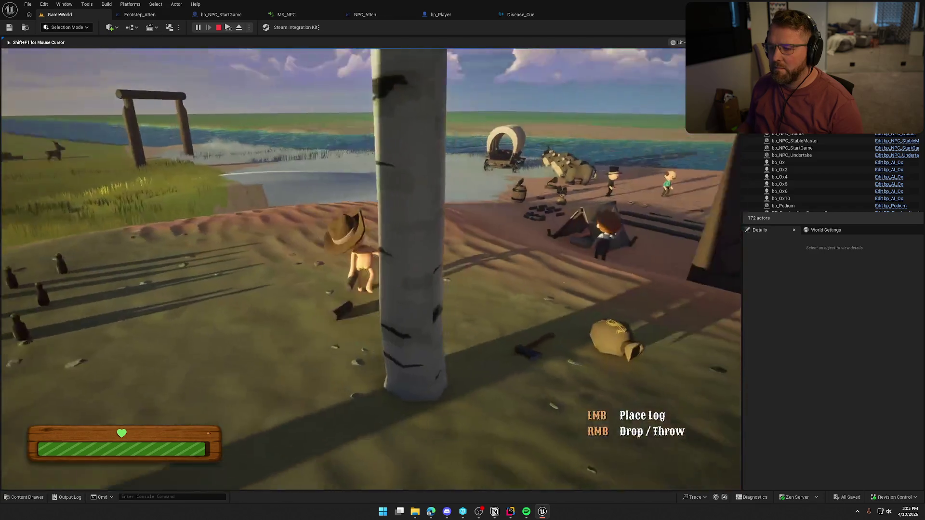
key("shift+w")
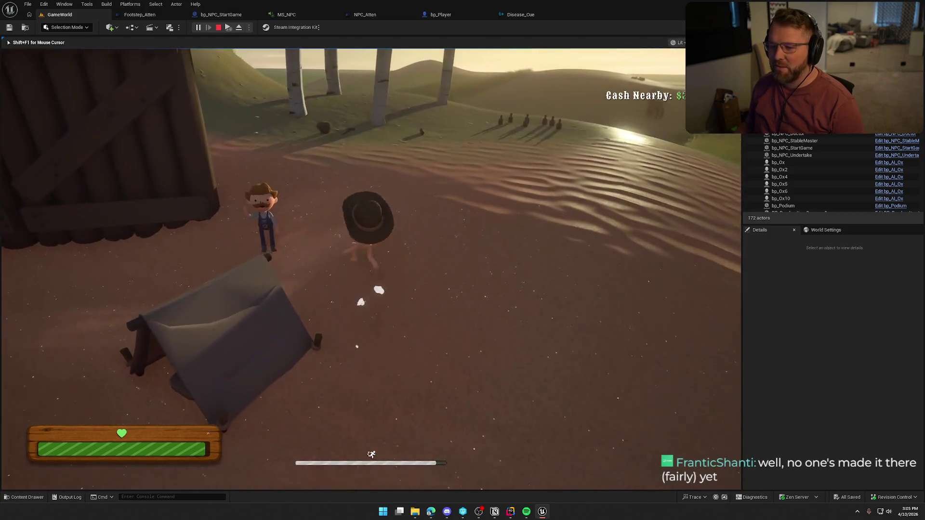
Enter and leave the tent, roam town past the wagon and cabin to the river tents, then stop playing.
key("w")
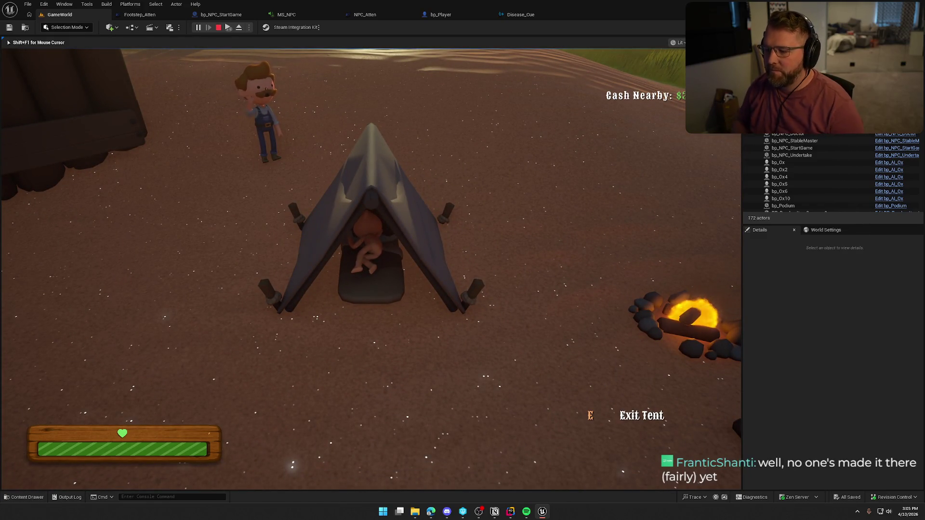
key("e")
key("w")
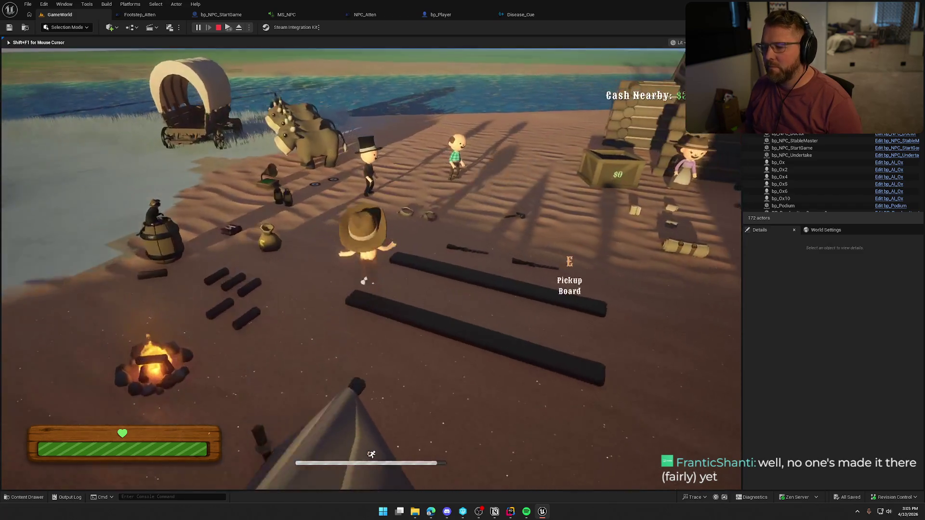
key("w")
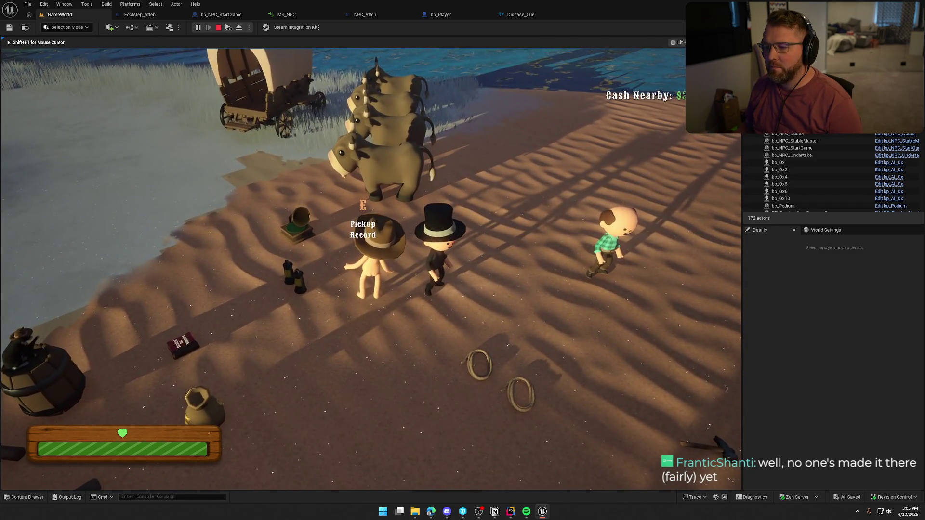
key("w")
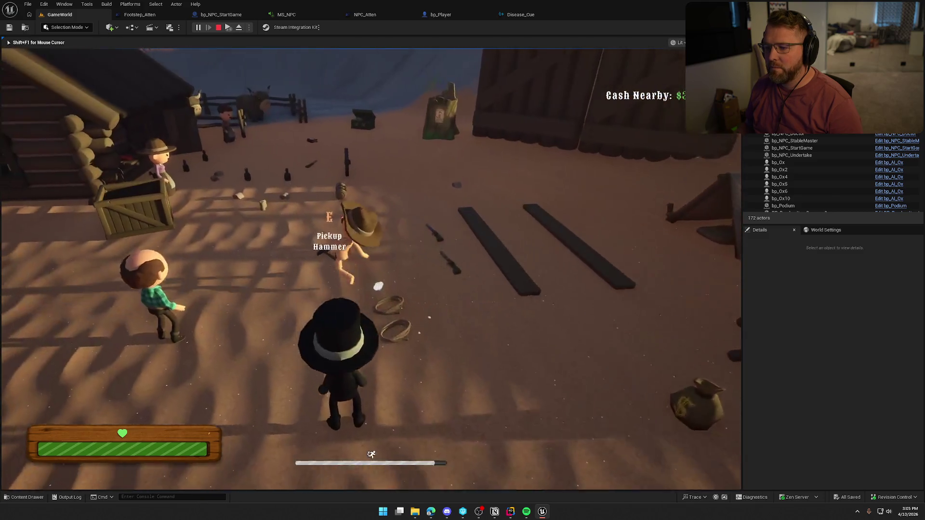
key("w")
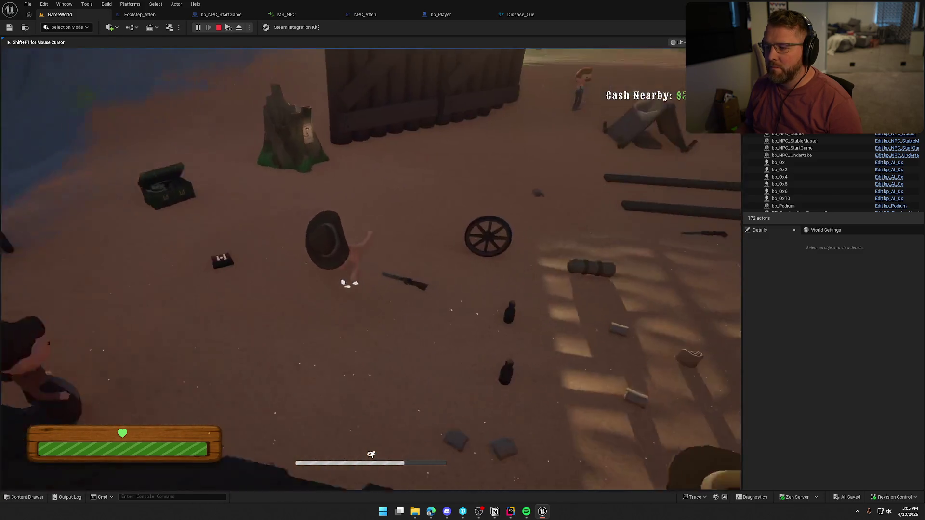
key("w")
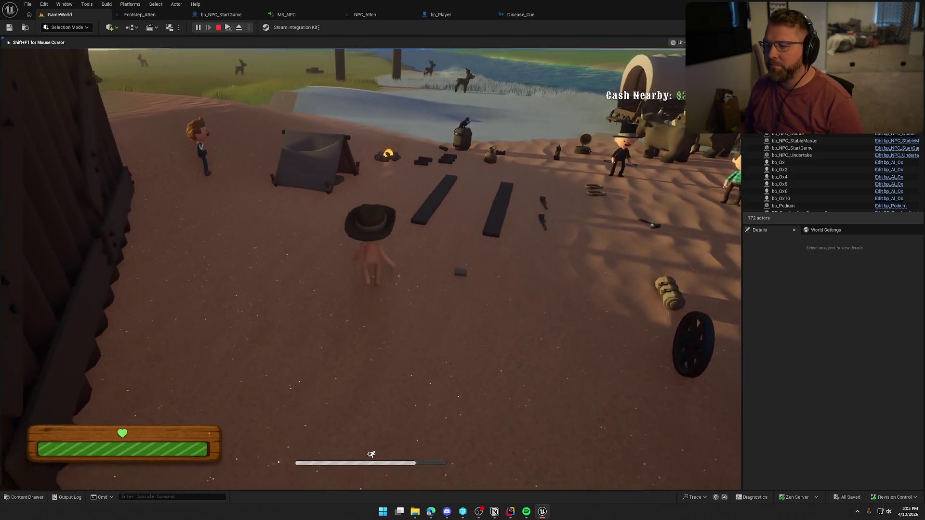
key("w")
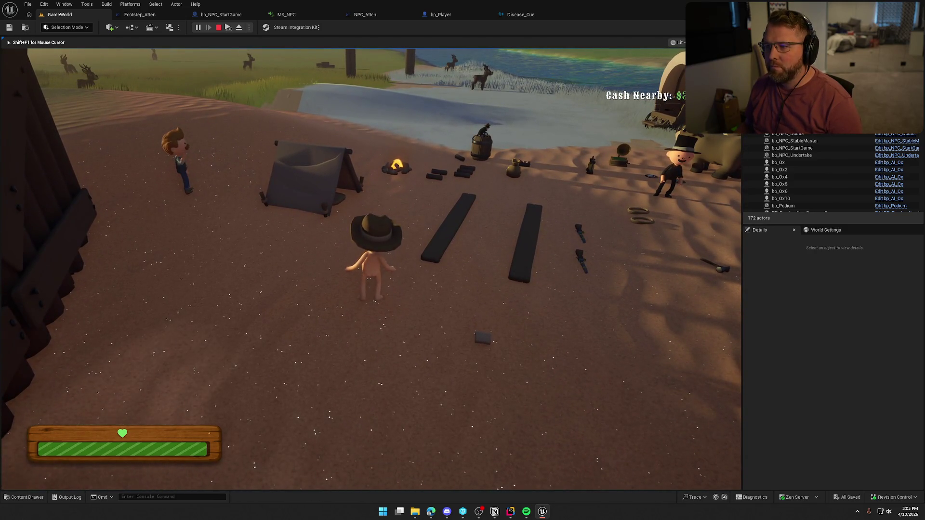
key("Escape")
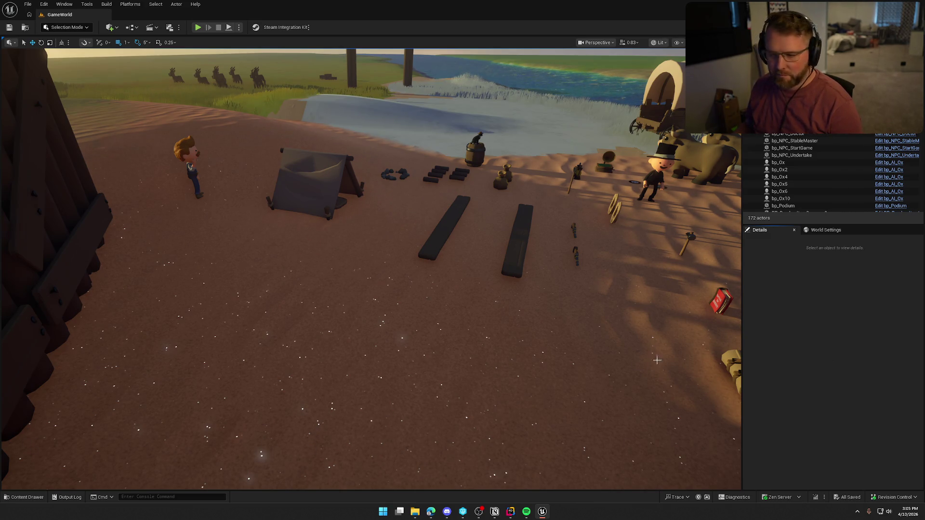
Open the Content Drawer and show the Logic folder's subfolders and player Blueprints.
key("ctrl+space")
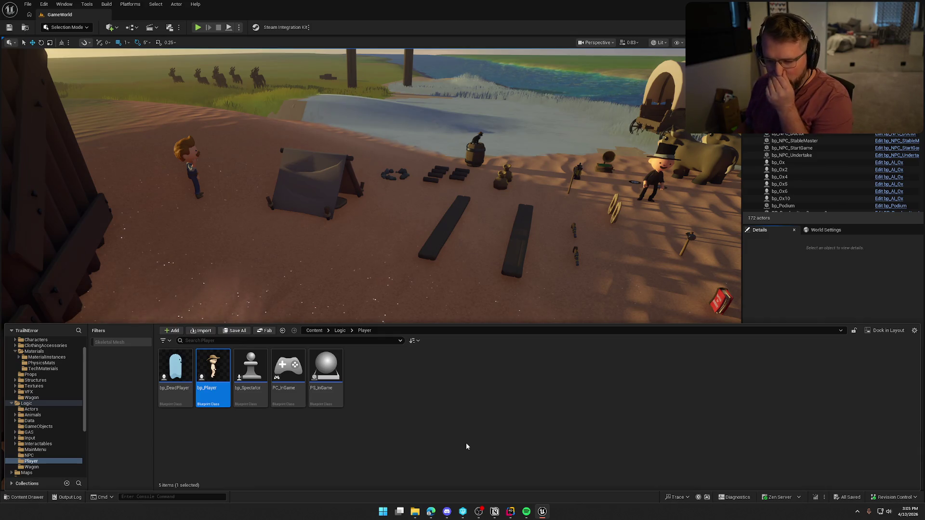
left_click(12, 404, "ctrl")
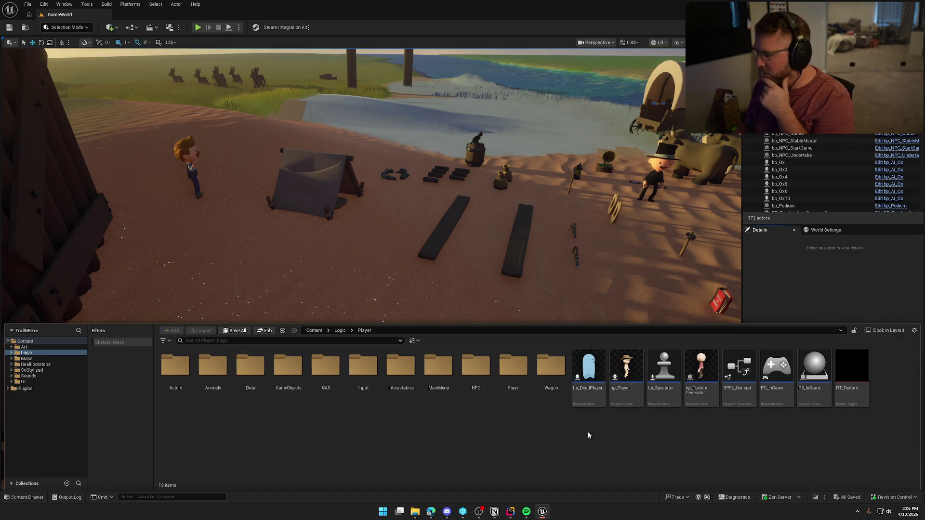
Drag the General Sound Mixing Levels Pass card into Needs Testing and close the side peek.
key("alt+Tab")
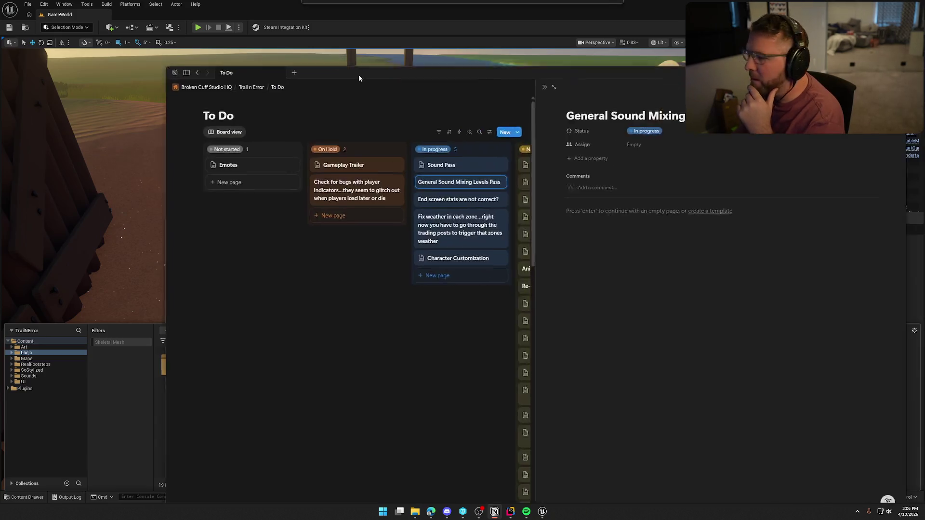
mouse_move(312, 149)
left_mouse_down()
mouse_move(414, 145)
mouse_move(415, 136)
left_mouse_up()
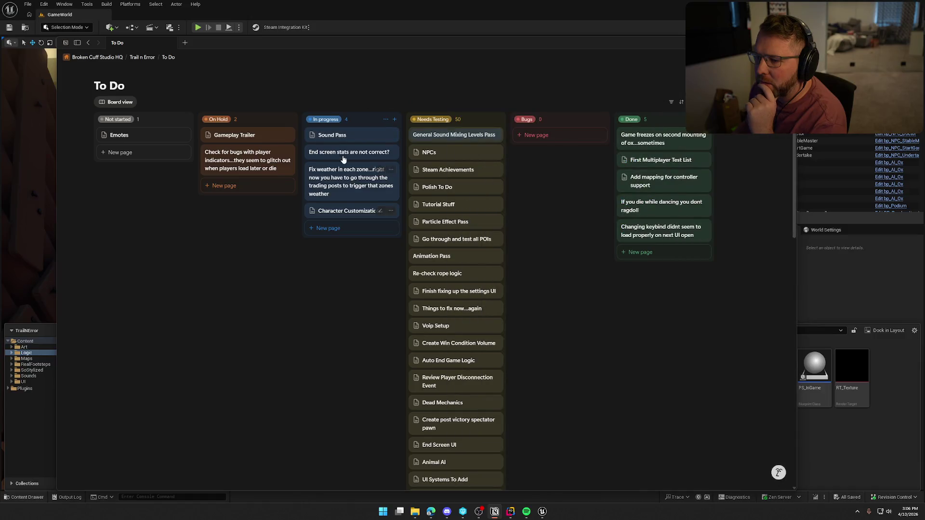
left_click(343, 306)
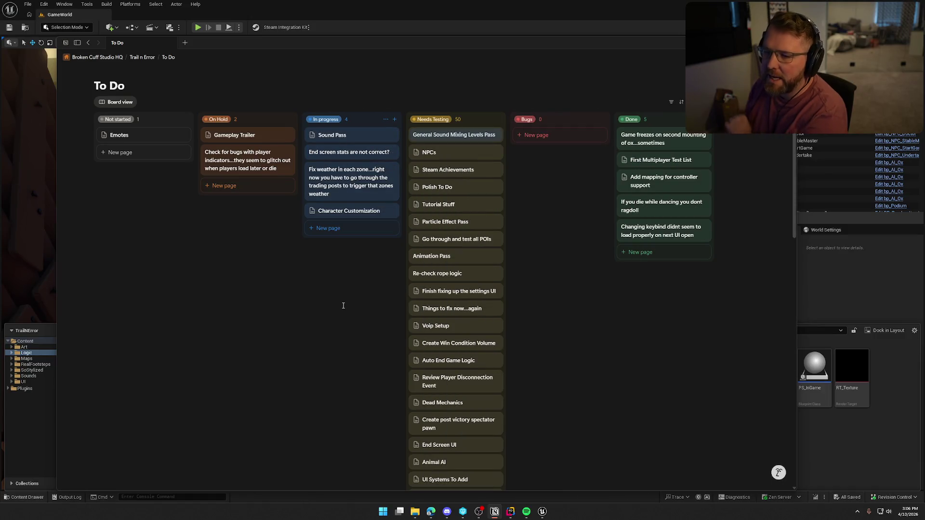
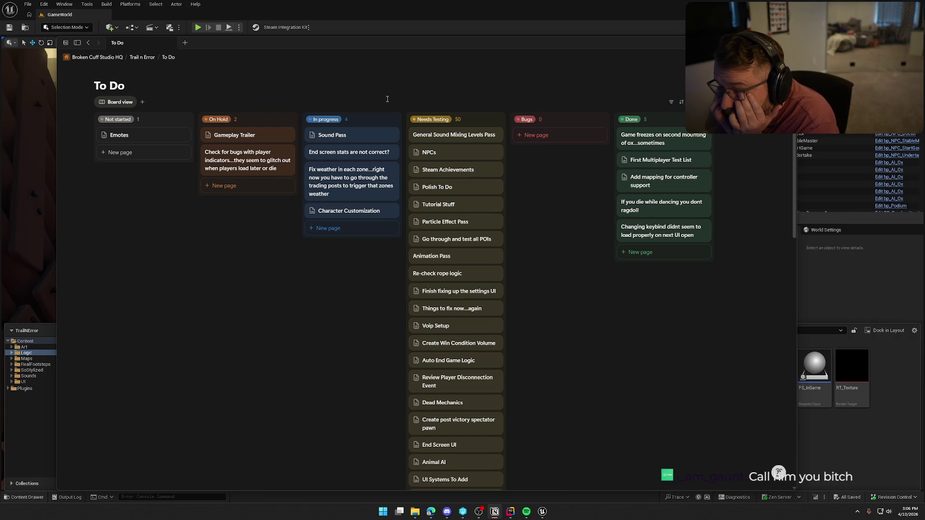
Hide the Notion To Do board so the Unreal Editor TrailMap level shows again.
key("alt+Tab")
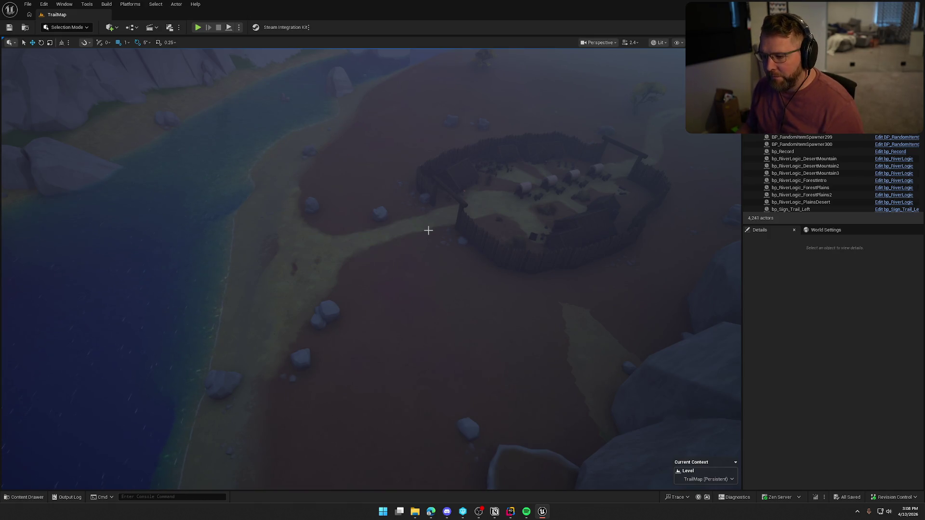
Jump to the desert wagon town view, then fly and orbit to frame the wagon camp beside the river.
key("1")
left_click_drag(429, 231, 447, 227)
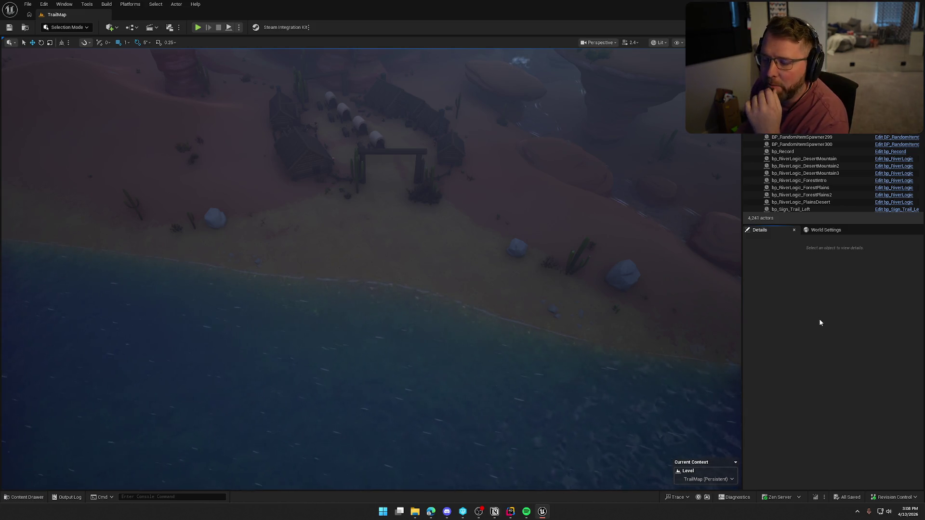
mouse_move(492, 233)
left_mouse_down()
mouse_move(492, 205)
mouse_move(482, 205)
mouse_move(490, 233)
left_mouse_up()
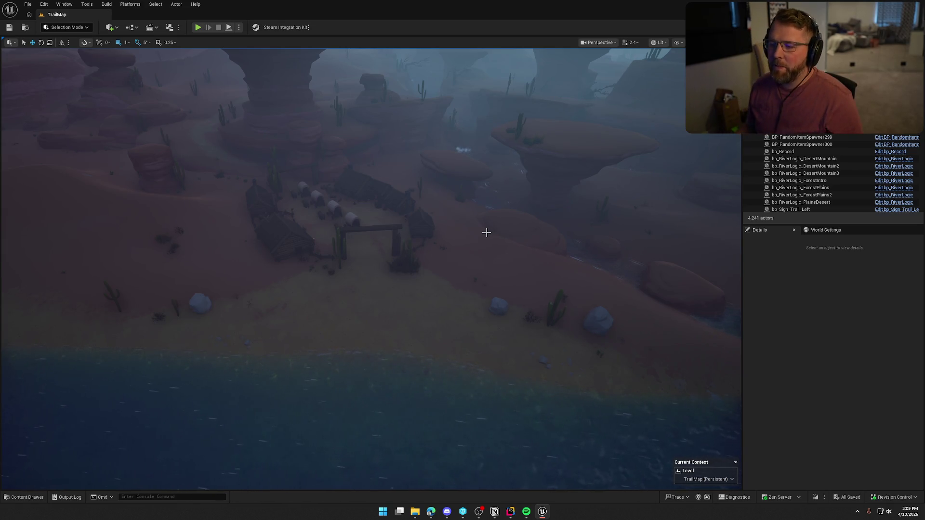
left_click_drag(486, 233, 481, 275)
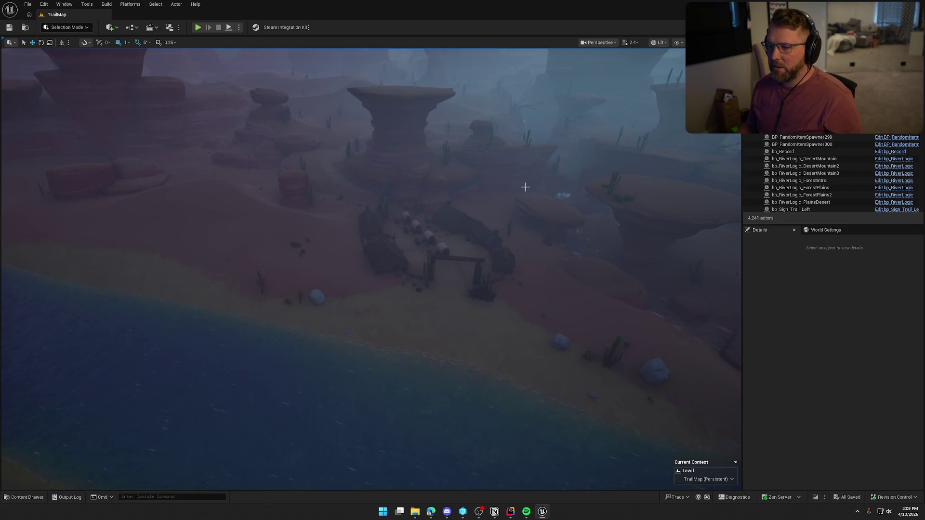
scroll(395, 210, "down", 2)
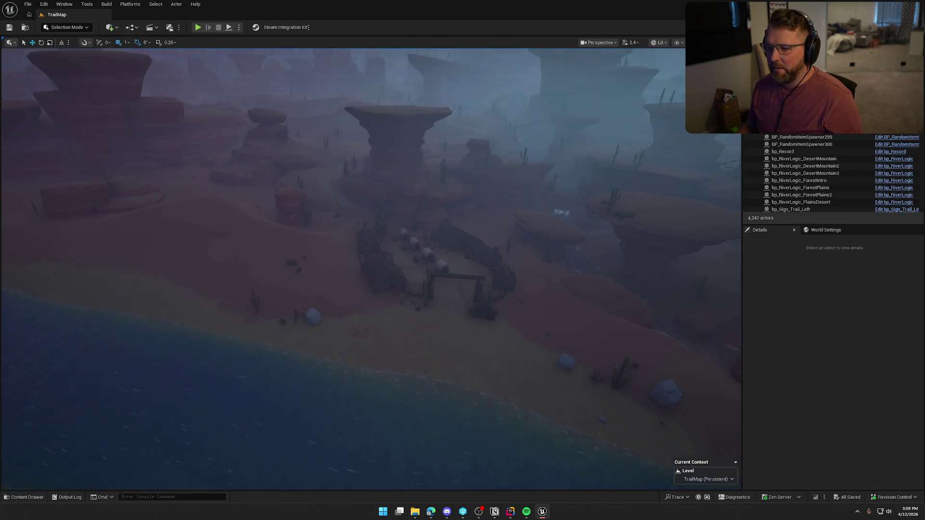
mouse_move(395, 206)
left_mouse_down()
mouse_move(394, 168)
mouse_move(394, 241)
left_mouse_up()
scroll(348, 146, "down", 3)
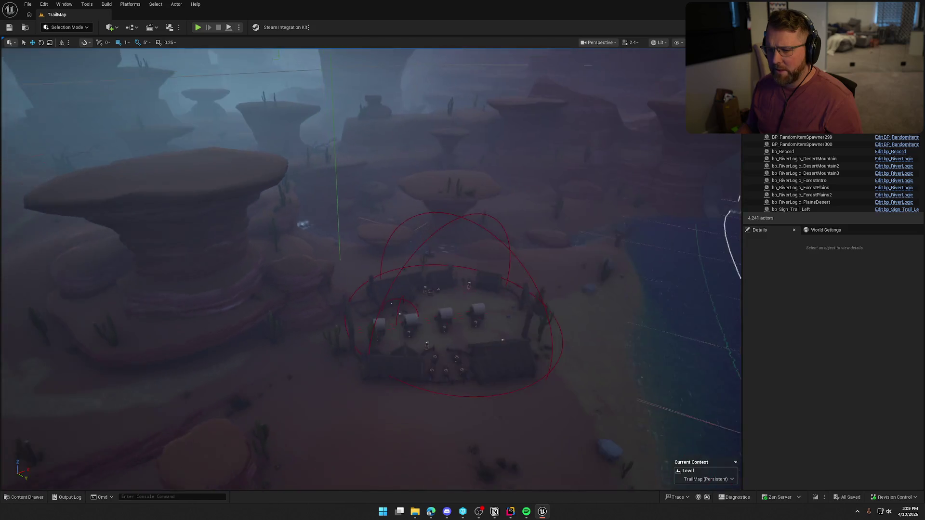
Select TriggerVolume_Desert, focus on it, and orbit to follow the river and village.
left_click(343, 146)
key("f")
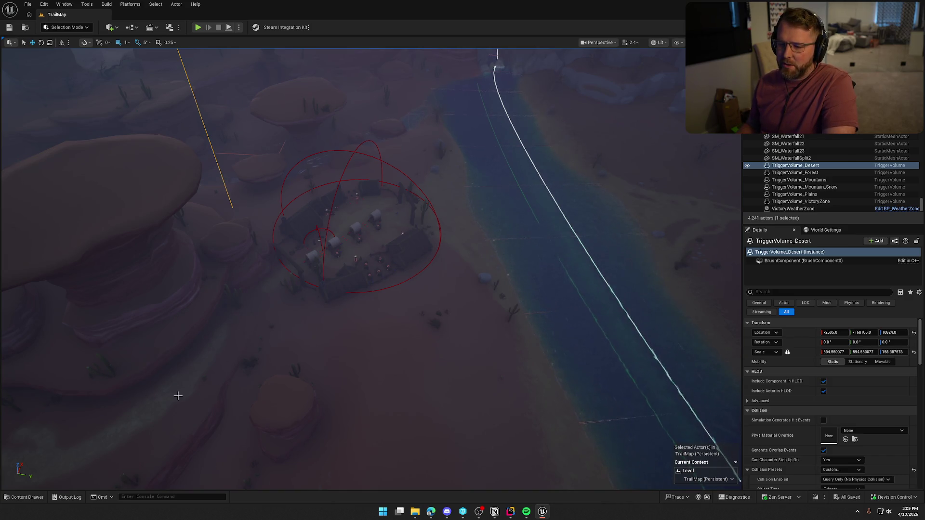
mouse_move(456, 328)
left_mouse_down()
mouse_move(501, 326)
mouse_move(429, 206)
left_mouse_up()
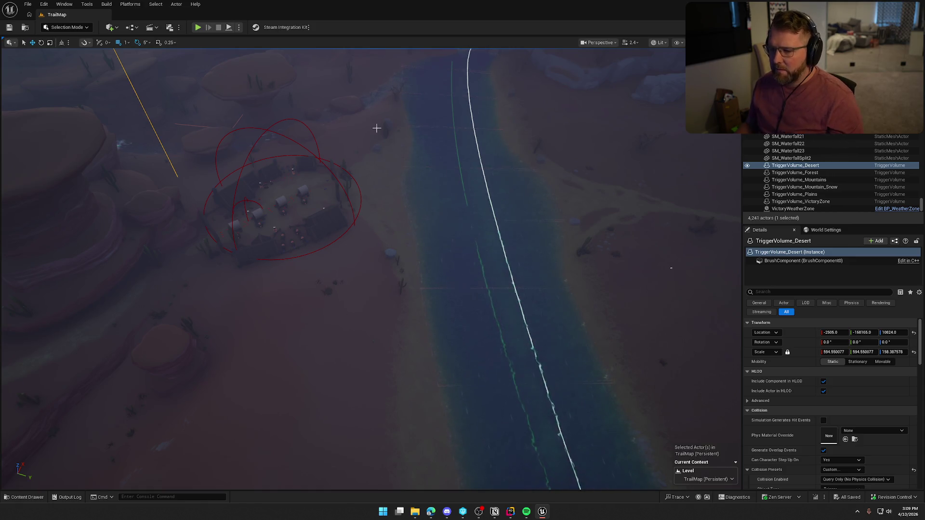
mouse_move(424, 354)
left_mouse_down()
mouse_move(409, 352)
mouse_move(424, 355)
mouse_move(424, 344)
mouse_move(444, 353)
mouse_move(424, 313)
mouse_move(424, 400)
mouse_move(381, 396)
mouse_move(380, 338)
mouse_move(402, 419)
left_mouse_up()
Deselect the trigger volume and tilt the view up from the river to the mesas and Weather Zone icon.
key("Escape")
left_click_drag(349, 346, 350, 344)
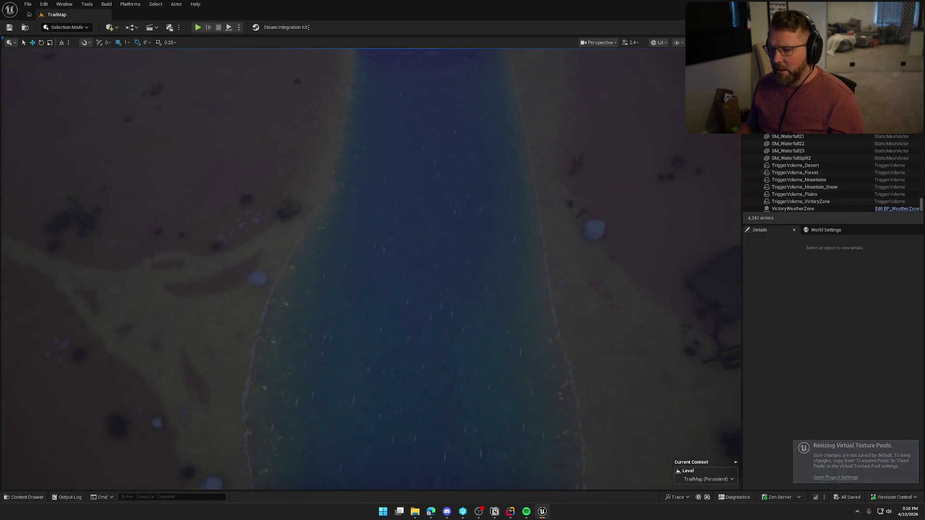
mouse_move(572, 347)
left_mouse_down()
mouse_move(555, 352)
mouse_move(554, 337)
left_mouse_up()
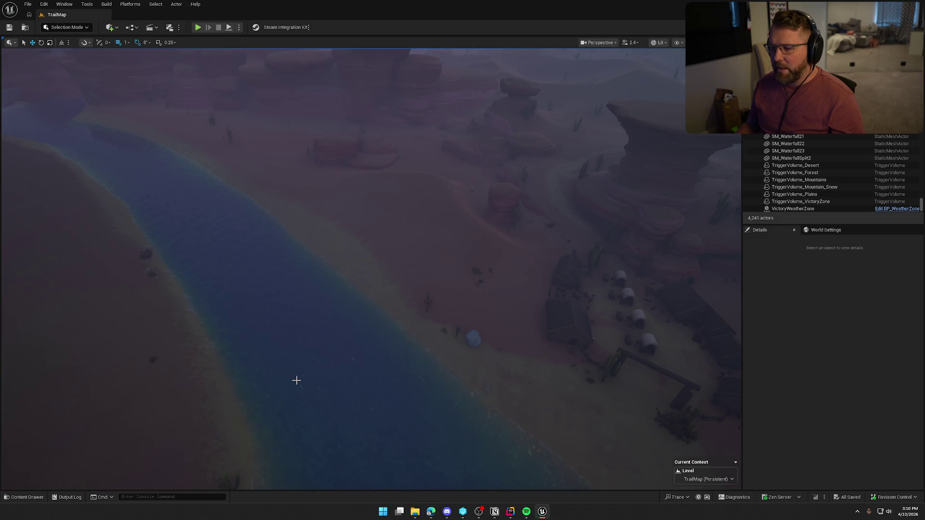
mouse_move(303, 379)
left_mouse_down()
mouse_move(326, 372)
mouse_move(324, 436)
left_mouse_up()
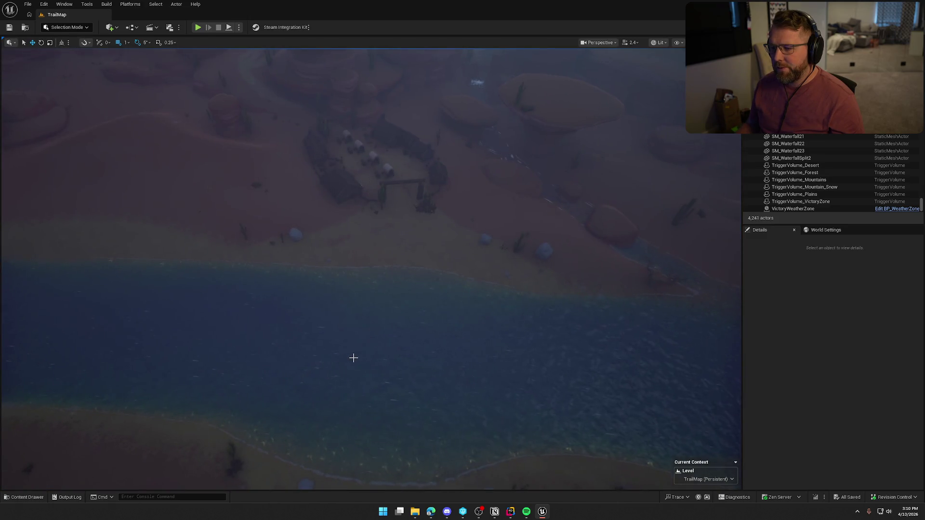
left_click_drag(353, 358, 392, 350)
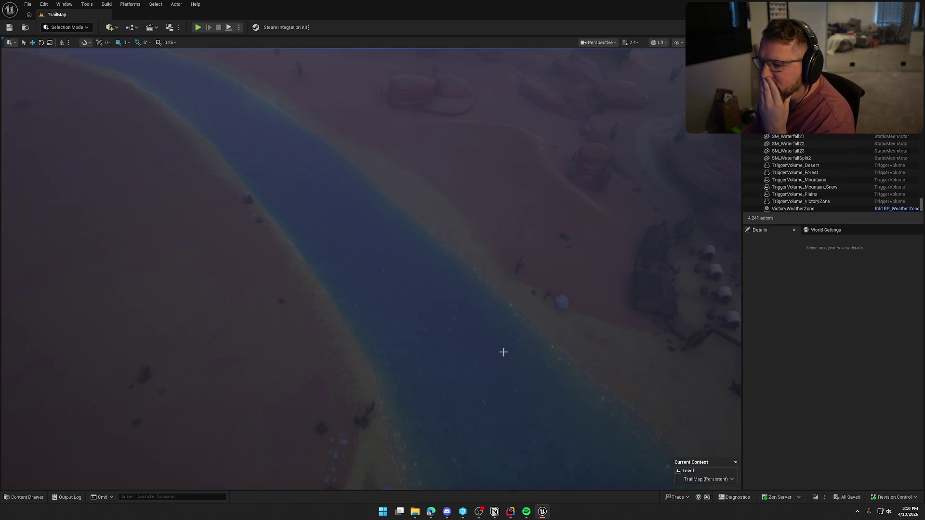
left_click_drag(503, 353, 504, 352)
Focus TriggerVolume_Desert and review DesertWeatherZone's Details.
double_click(795, 166)
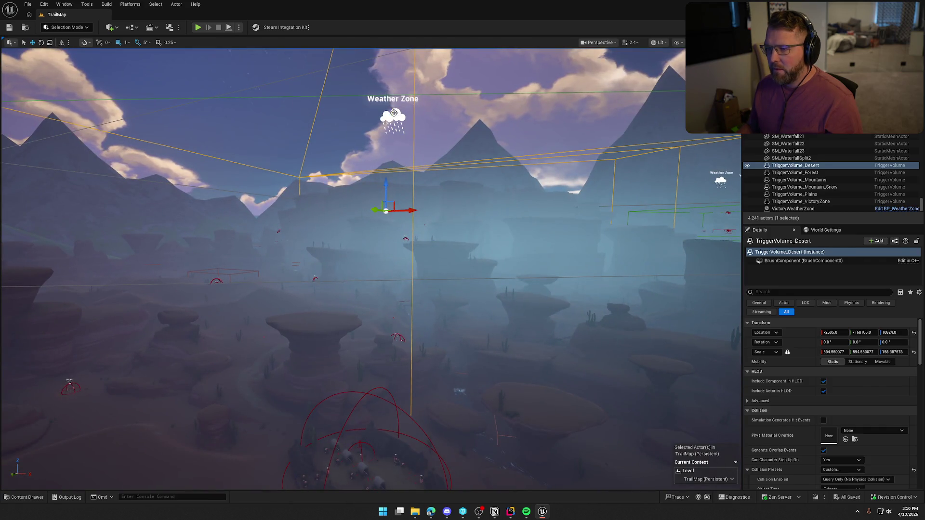
left_click(393, 114)
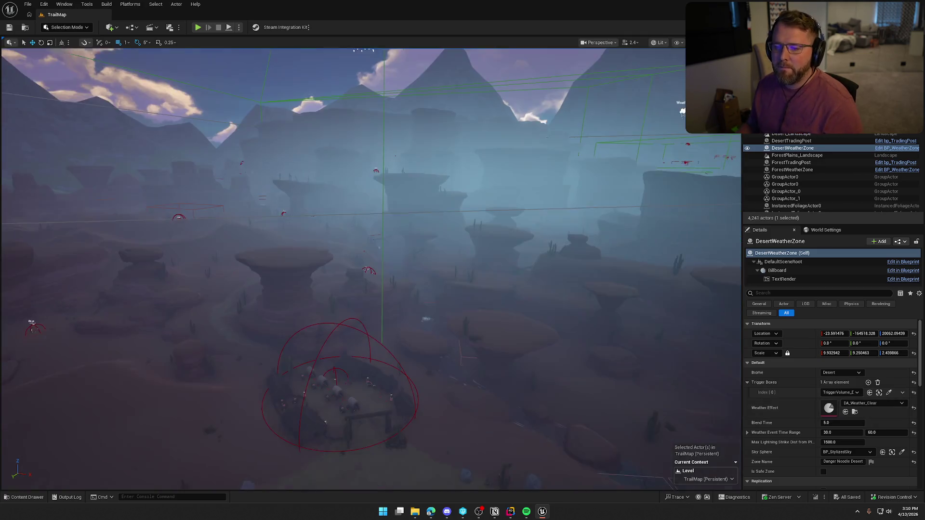
key("Escape")
mouse_move(366, 270)
left_mouse_down()
mouse_move(366, 289)
mouse_move(366, 231)
mouse_move(367, 298)
mouse_move(367, 289)
mouse_move(328, 327)
mouse_move(357, 270)
mouse_move(385, 285)
mouse_move(337, 193)
left_mouse_up()
Select TriggerVolume_Plains, reselect DesertWeatherZone, and open BP_WeatherZone for editing.
left_click(328, 192)
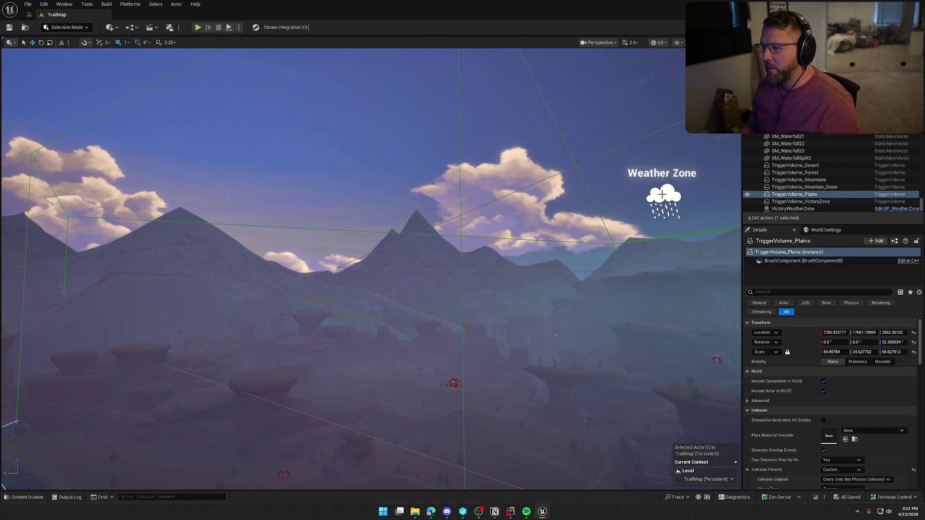
left_click(854, 200)
left_click(892, 148)
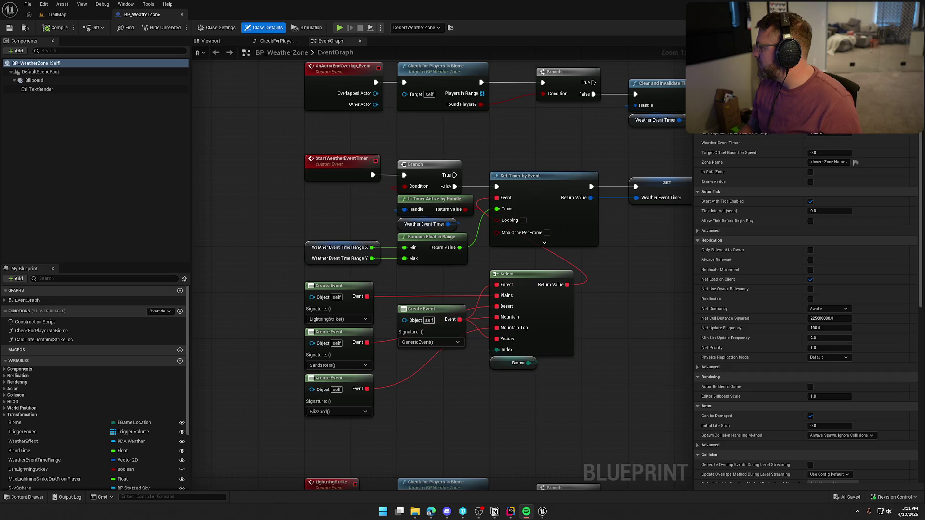
Pan around BP_WeatherZone's event graph reviewing the overlap, begin-play and HUD update nodes.
left_click_drag(606, 314, 578, 450)
mouse_move(283, 271)
left_mouse_down()
mouse_move(450, 296)
mouse_move(421, 302)
left_mouse_up()
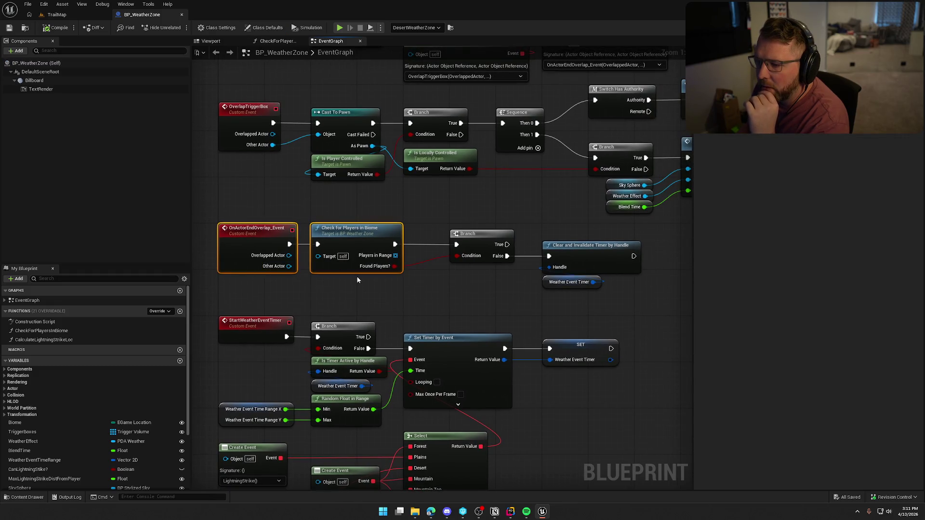
mouse_move(359, 274)
left_mouse_down()
mouse_move(328, 274)
mouse_move(442, 287)
left_mouse_up()
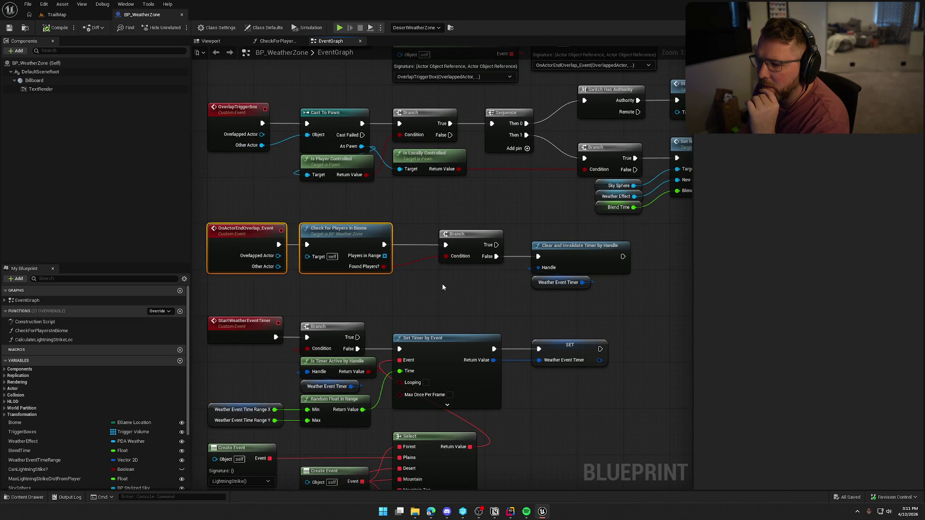
left_click(443, 287)
left_click_drag(443, 288, 435, 380)
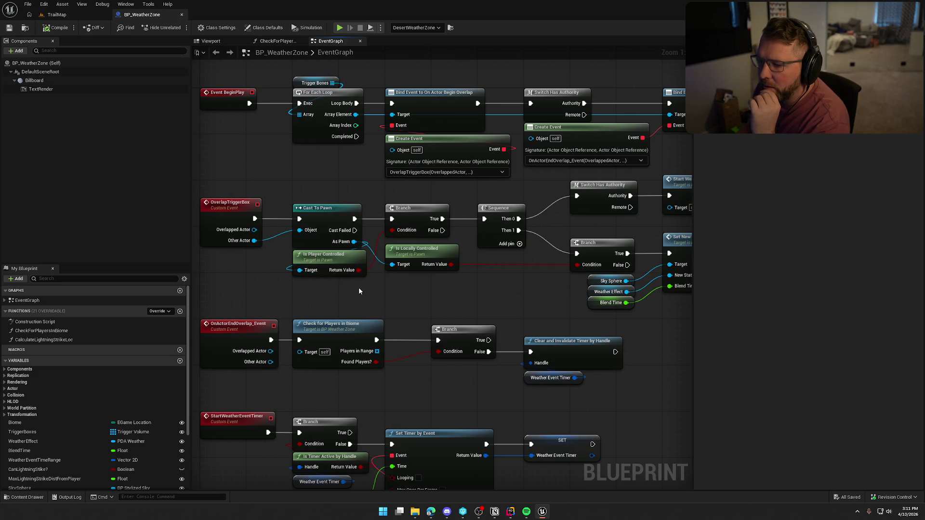
mouse_move(513, 297)
left_mouse_down()
mouse_move(354, 285)
mouse_move(217, 254)
left_mouse_up()
left_click_drag(413, 296, 339, 291)
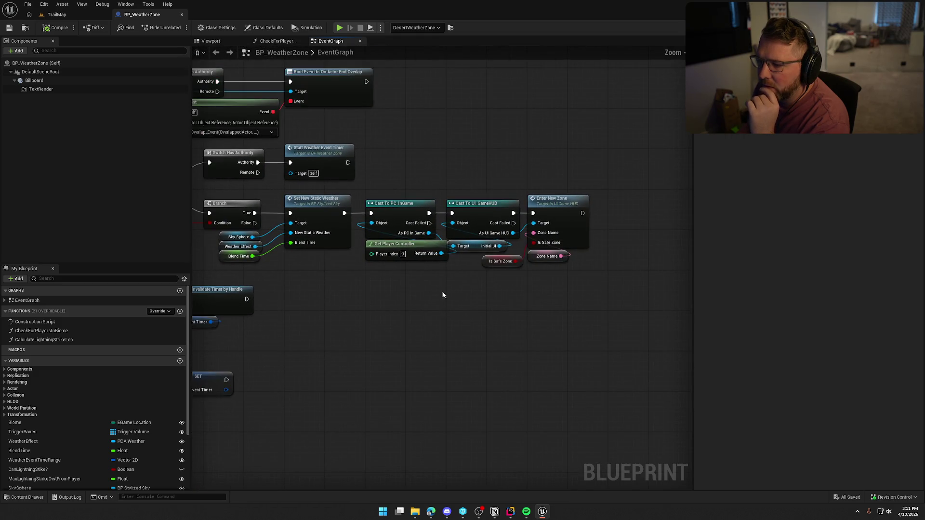
left_click_drag(522, 298, 550, 294)
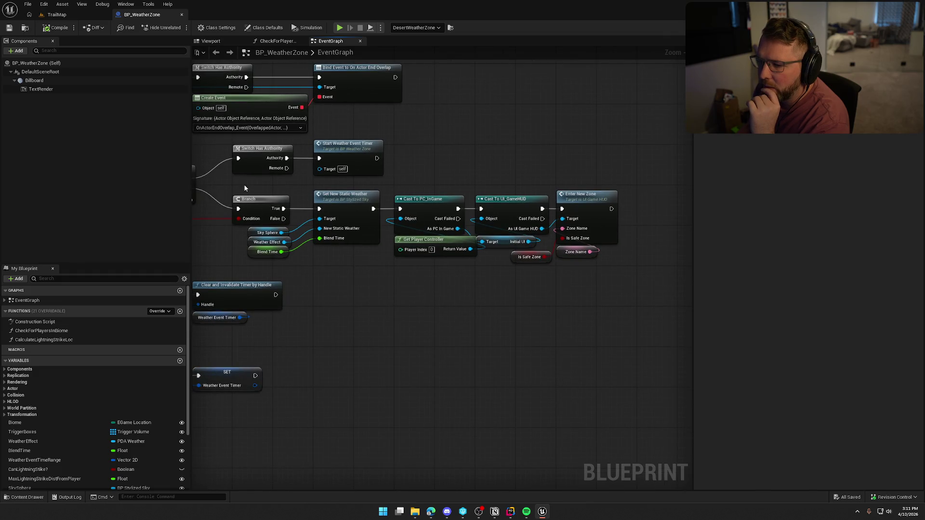
mouse_move(245, 188)
left_mouse_down()
mouse_move(380, 251)
mouse_move(505, 261)
mouse_move(471, 314)
left_mouse_up()
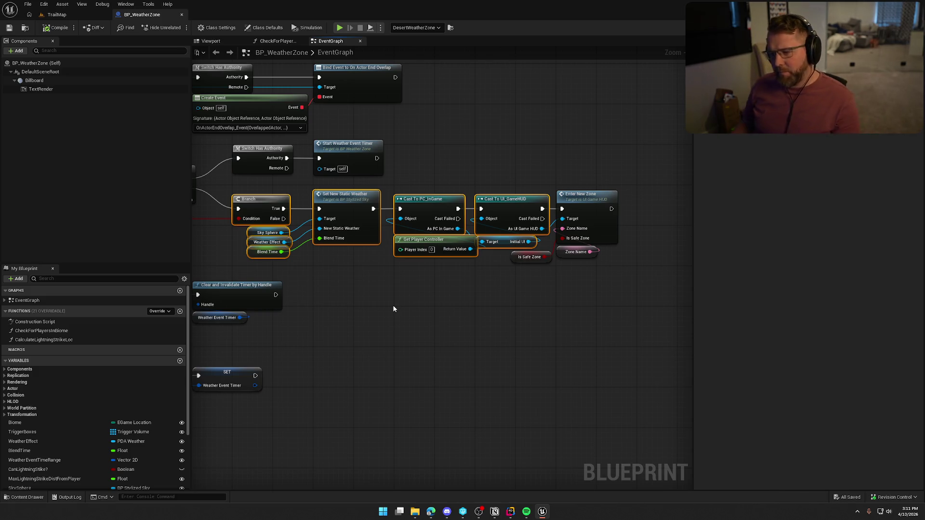
mouse_move(394, 309)
left_mouse_down()
mouse_move(641, 305)
mouse_move(704, 283)
left_mouse_up()
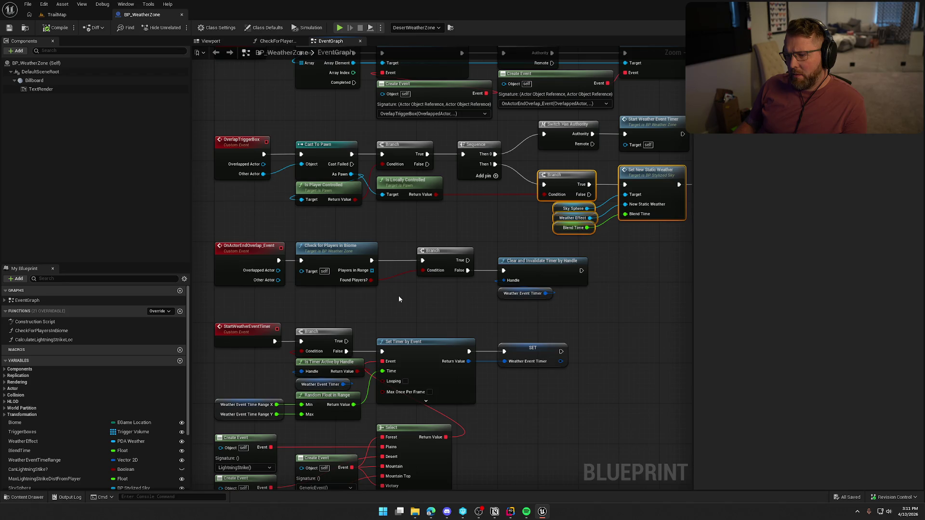
Zoom out and drag the StartWeatherEventTimer node rows lower in the graph.
scroll(483, 379, "down", 5)
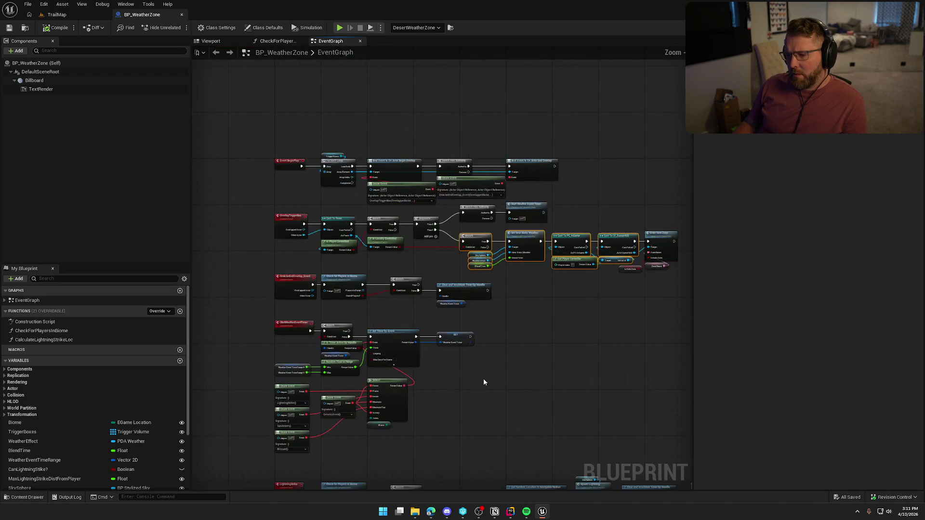
scroll(424, 213, "down", 1)
mouse_move(588, 432)
left_mouse_down()
mouse_move(376, 310)
mouse_move(311, 189)
left_mouse_up()
scroll(319, 186, "up", 5)
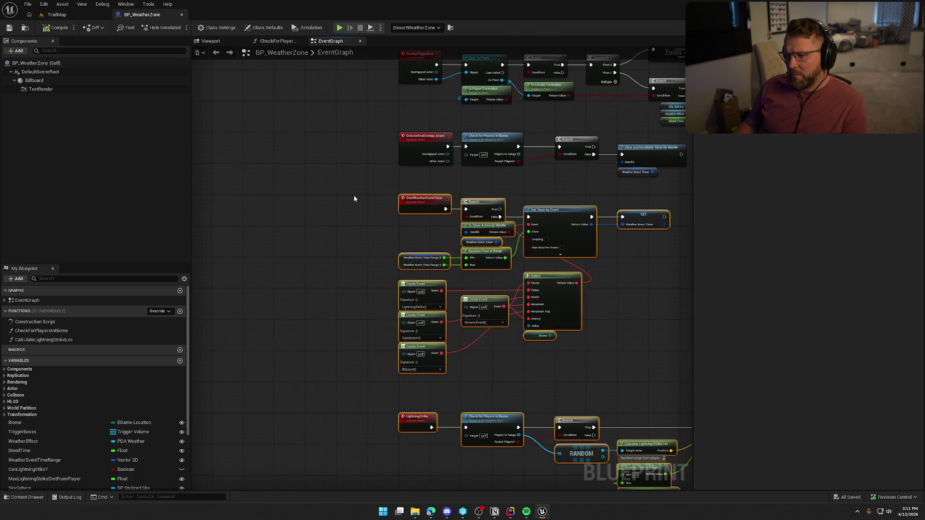
left_click_drag(413, 201, 412, 295)
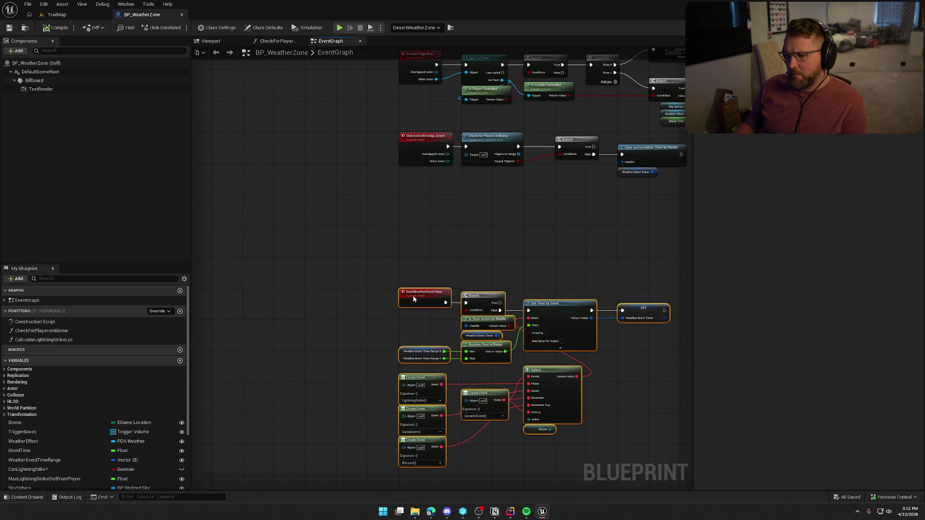
scroll(313, 280, "up", 3)
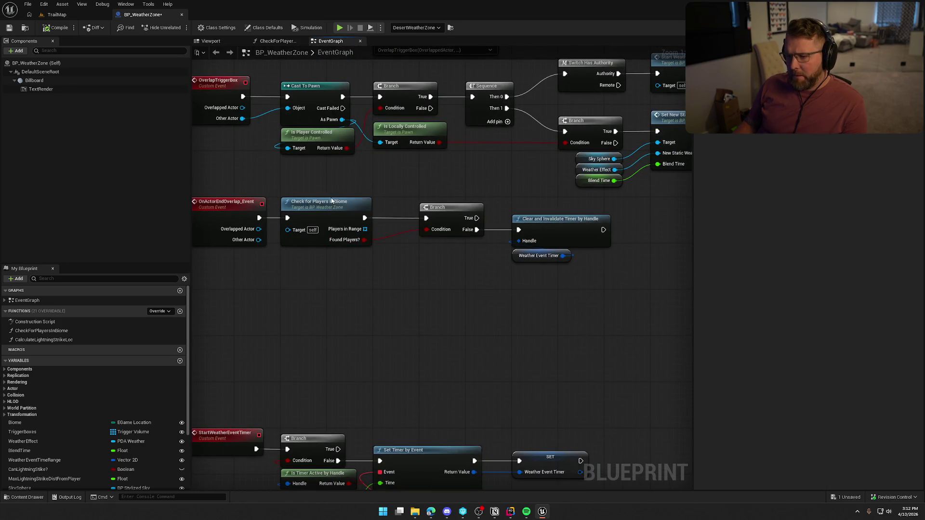
Add a Sequence after OnActorEndOverlap_Event with Then 0 wired to Check for Players in Biome.
left_click(337, 236)
left_click(371, 283)
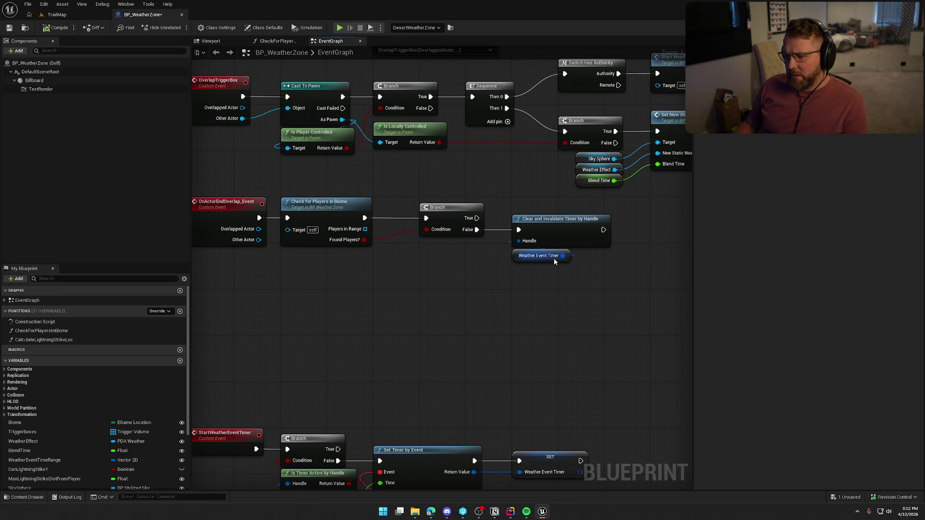
left_click_drag(597, 276, 502, 195)
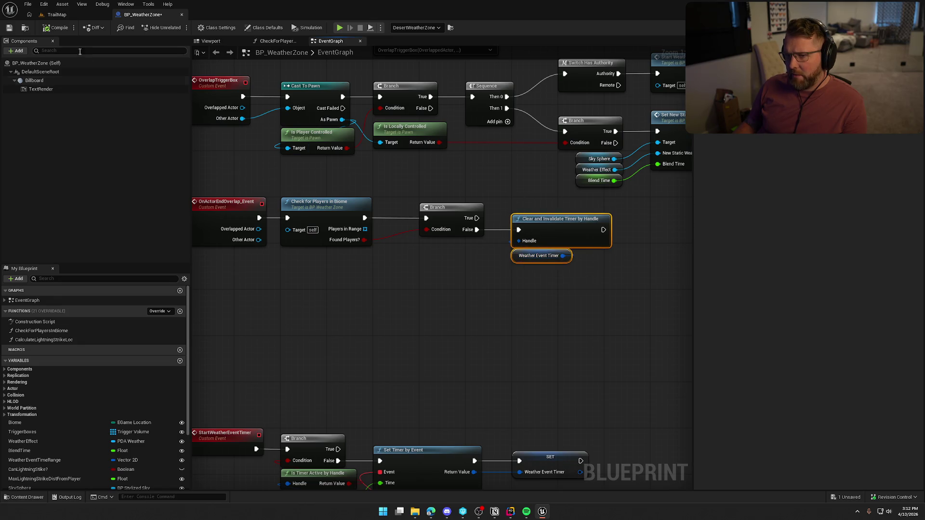
left_click(381, 229)
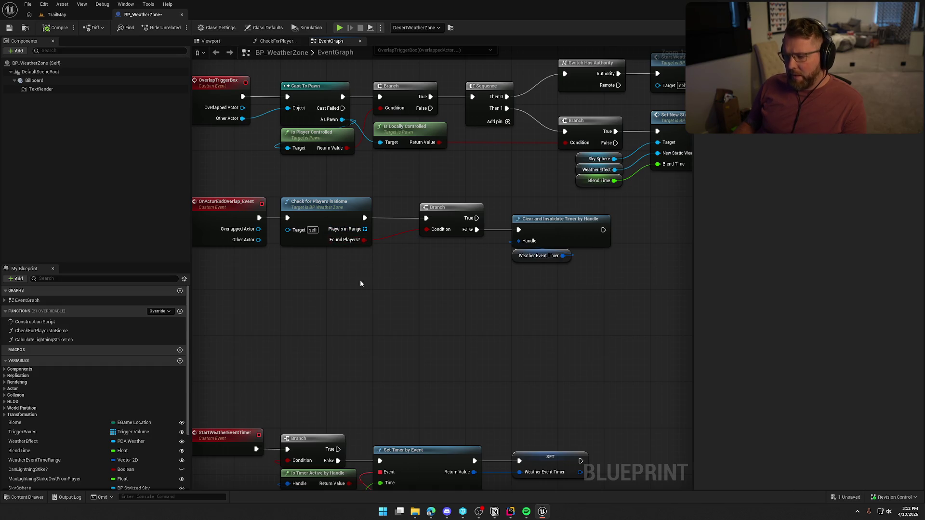
key("s")
left_click(318, 272)
left_click_drag(322, 287, 259, 218)
left_click_drag(355, 286, 288, 218)
Rearrange the check, branch and timer-clearing nodes alongside the Sequence.
mouse_move(349, 178)
left_mouse_down()
mouse_move(535, 241)
mouse_move(546, 261)
left_mouse_up()
mouse_move(332, 207)
left_mouse_down()
mouse_move(432, 275)
mouse_move(425, 276)
left_mouse_up()
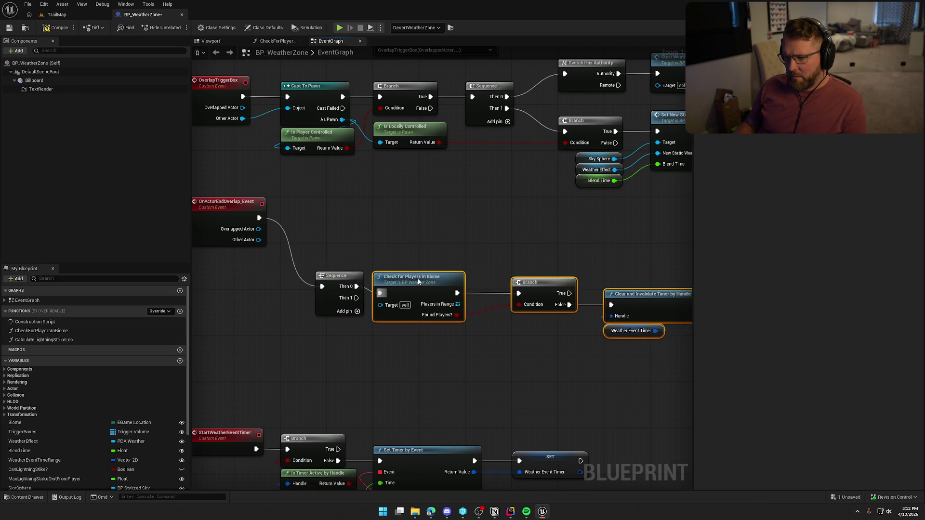
left_click(333, 281, "ctrl")
mouse_move(333, 280)
left_mouse_down()
mouse_move(318, 222)
mouse_move(298, 212)
left_mouse_up()
mouse_move(354, 308)
left_mouse_down()
mouse_move(384, 288)
mouse_move(373, 324)
mouse_move(381, 329)
left_mouse_up()
Paste a Cast To Pawn on Then 1 with Other Actor feeding its Object input.
left_click(325, 116)
key("ctrl+c")
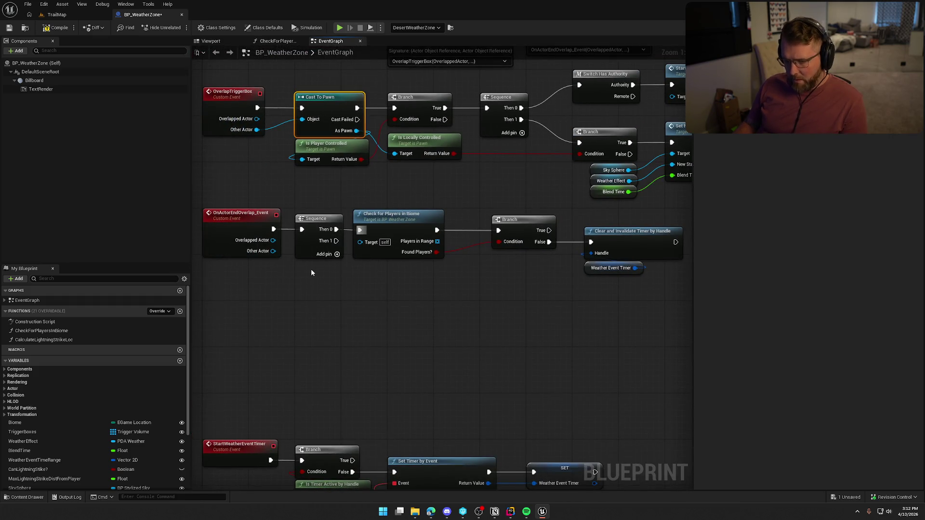
key("ctrl+v")
mouse_move(313, 281)
left_mouse_down()
mouse_move(336, 254)
mouse_move(313, 282)
mouse_move(270, 252)
left_mouse_up()
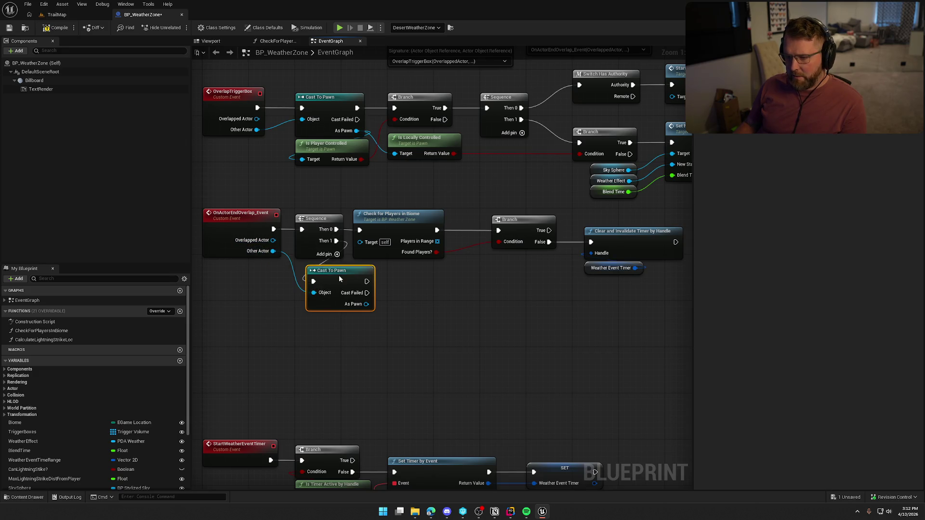
left_click_drag(331, 273, 377, 273)
left_click(366, 363)
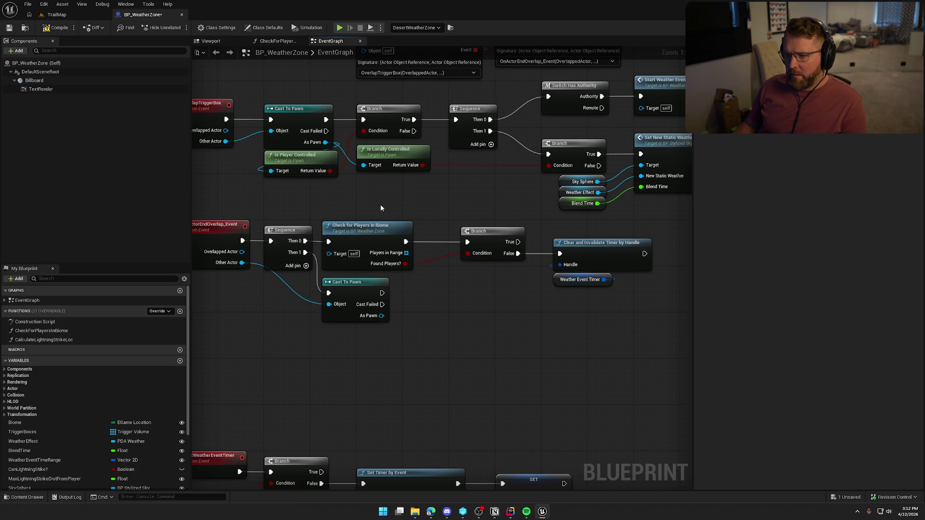
left_click_drag(349, 190, 332, 169)
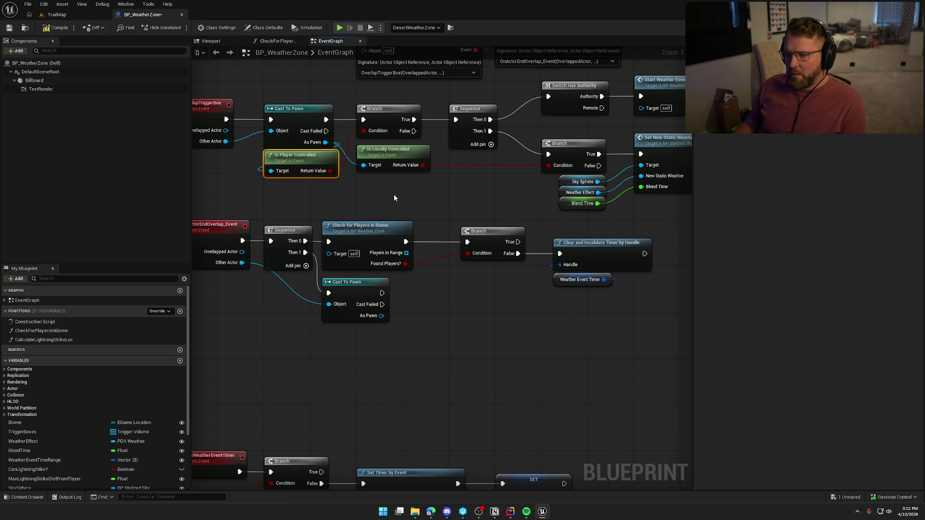
left_click(388, 121, "ctrl")
Paste copies of Branch, Is Player Controlled and Is Locally Controlled, fed by the new cast's As Pawn.
left_click(395, 155, "ctrl")
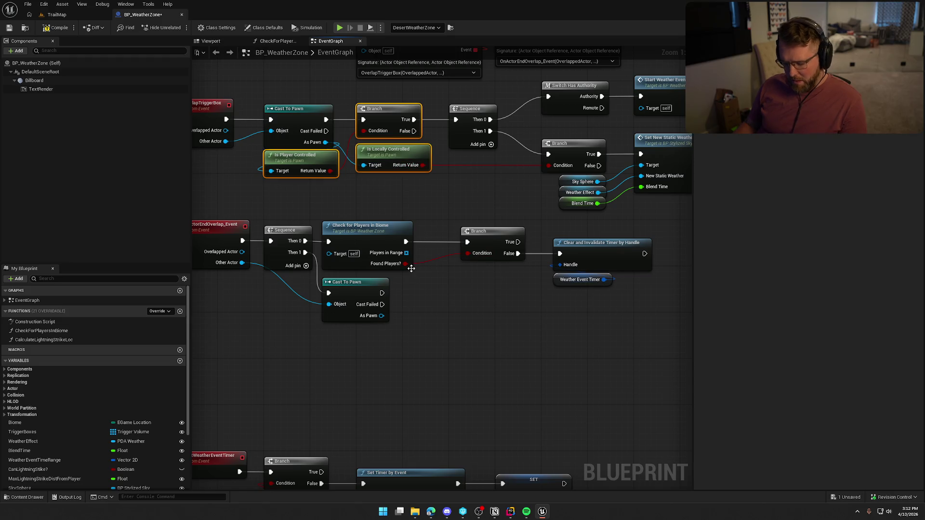
key("ctrl+c")
key("ctrl+v")
mouse_move(460, 259)
left_mouse_down()
mouse_move(412, 262)
mouse_move(370, 235)
left_mouse_up()
mouse_move(370, 258)
left_mouse_down()
mouse_move(379, 270)
mouse_move(367, 312)
left_mouse_up()
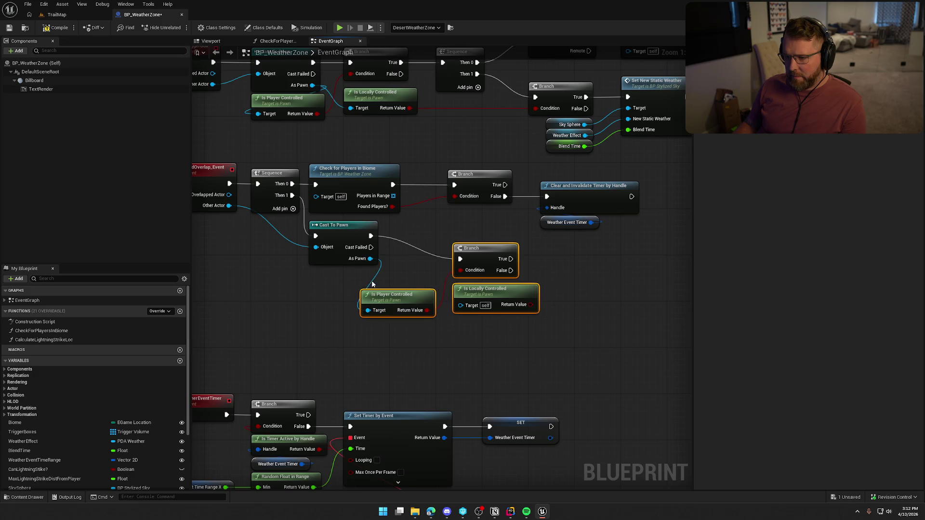
left_click_drag(370, 258, 461, 311)
left_click_drag(481, 258, 418, 235)
Arrange the new Cast To Pawn and its three check nodes together lower right.
left_click(458, 342)
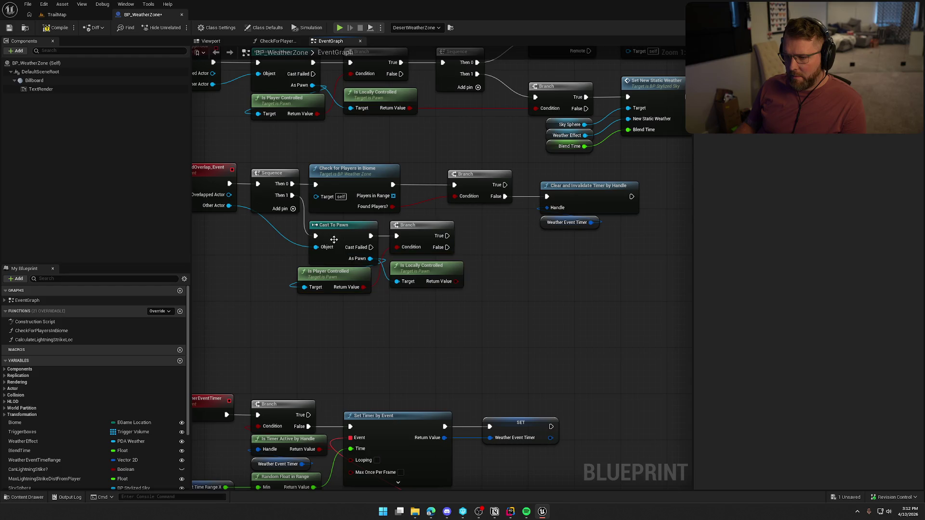
left_click_drag(334, 237, 323, 233)
left_click(370, 323)
mouse_move(455, 316)
left_mouse_down()
mouse_move(342, 233)
mouse_move(363, 272)
mouse_move(370, 263)
left_mouse_up()
left_click(450, 286)
mouse_move(450, 287)
left_mouse_down()
mouse_move(419, 277)
mouse_move(498, 315)
mouse_move(479, 336)
mouse_move(440, 339)
mouse_move(490, 249)
left_mouse_up()
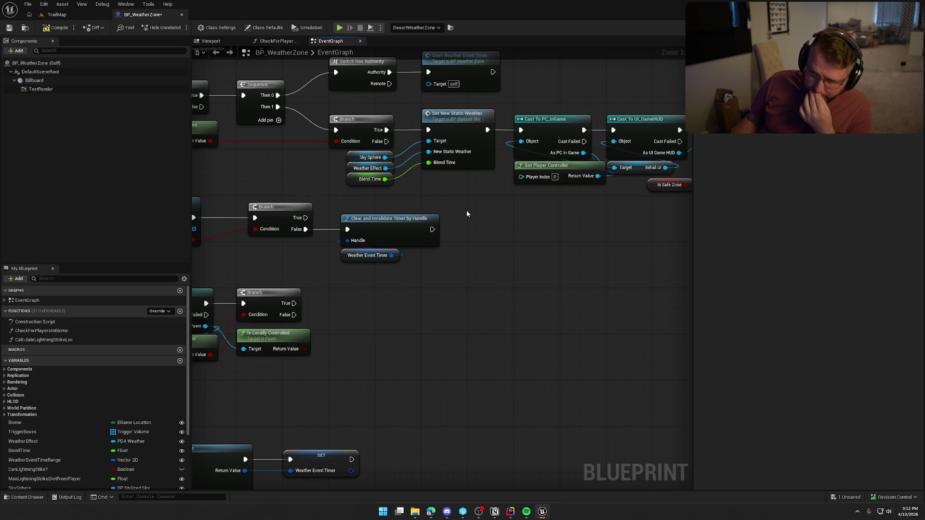
Duplicate Set New Static Weather and Sky Sphere and wire them from Branch True.
left_click(453, 145)
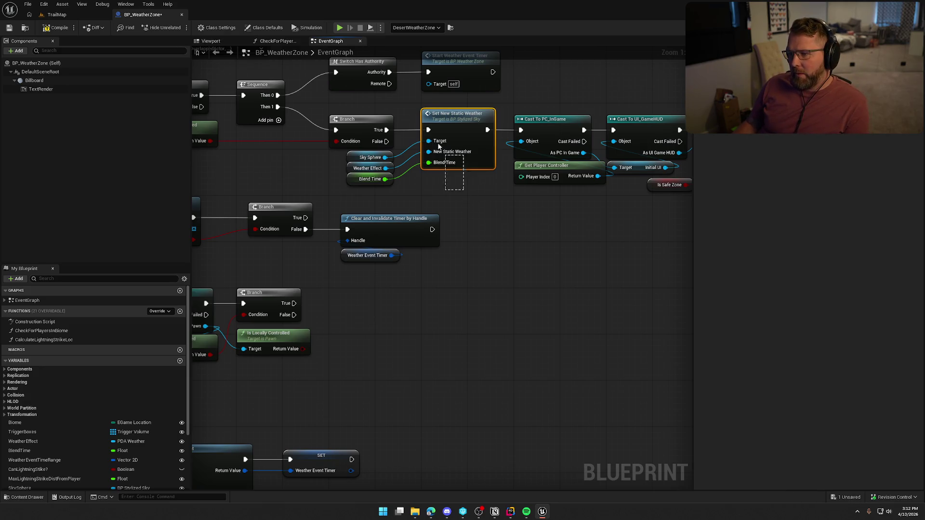
left_click(370, 157, "ctrl")
key("ctrl+c")
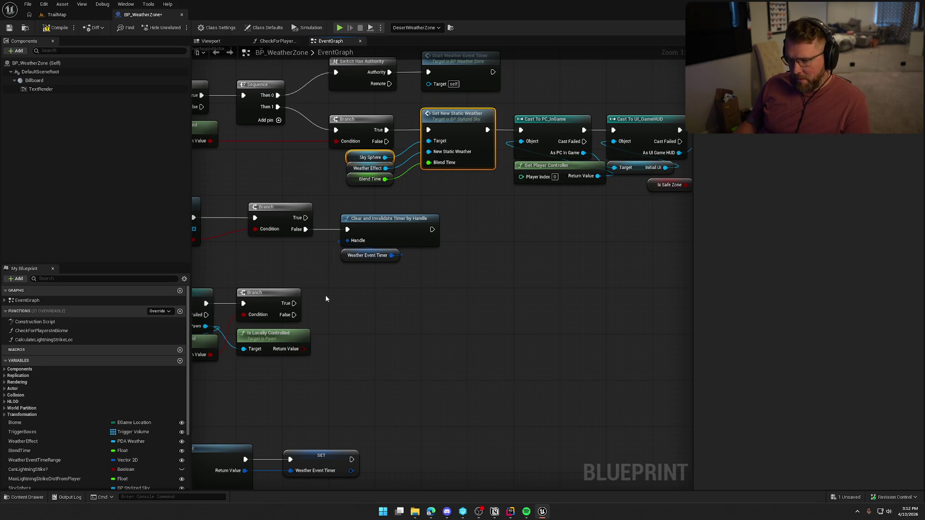
key("ctrl+v")
mouse_move(383, 315)
left_mouse_down()
mouse_move(294, 303)
mouse_move(496, 304)
left_mouse_up()
left_click(440, 300)
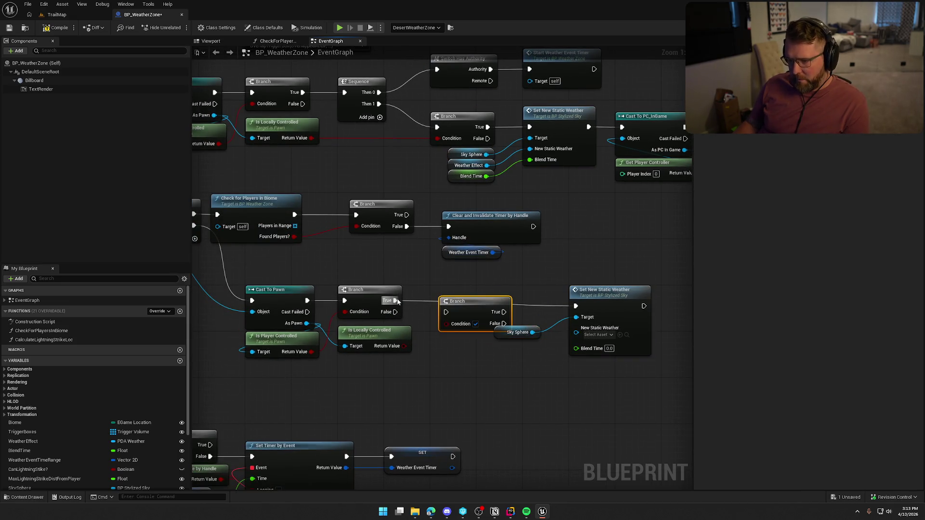
left_click_drag(396, 301, 447, 312)
mouse_move(404, 377)
left_mouse_down()
mouse_move(382, 382)
mouse_move(429, 313)
left_mouse_up()
mouse_move(448, 269)
left_mouse_down()
mouse_move(440, 395)
mouse_move(488, 347)
mouse_move(422, 375)
mouse_move(387, 357)
mouse_move(447, 352)
left_mouse_up()
Combine Is Player Controlled and Is Locally Controlled with an AND into the Branch condition, deleting the extra Branch.
type("adn")
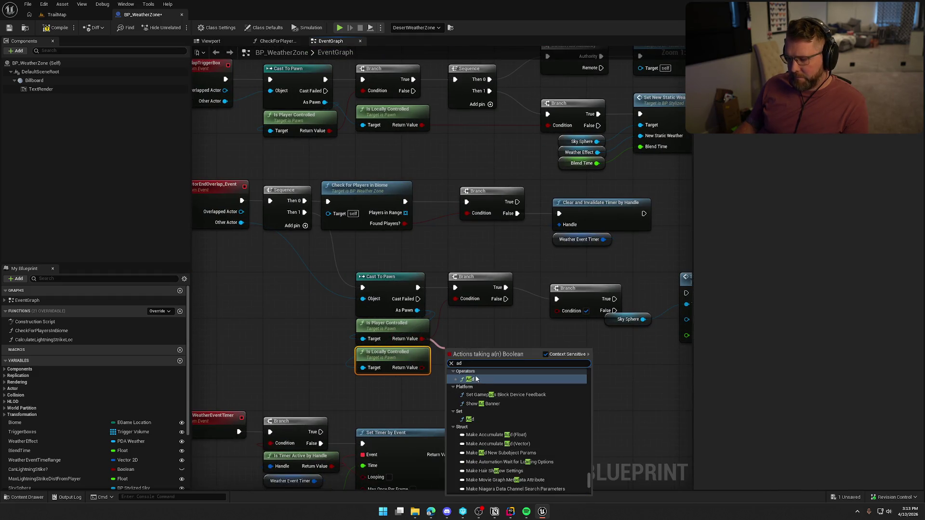
key("BackSpace")
type("nd")
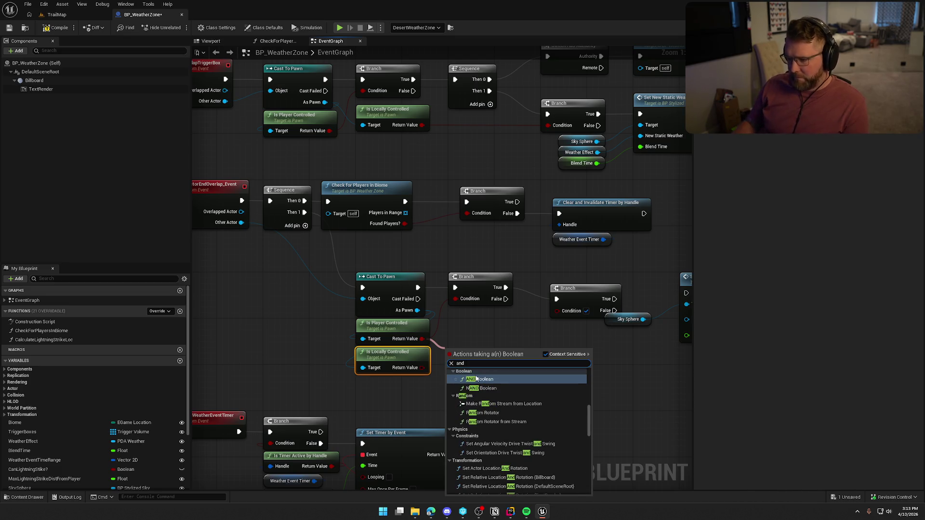
left_click(479, 379)
mouse_move(424, 368)
left_mouse_down()
mouse_move(449, 363)
mouse_move(455, 299)
left_mouse_up()
left_click_drag(464, 350, 470, 338)
left_click_drag(550, 359, 408, 366)
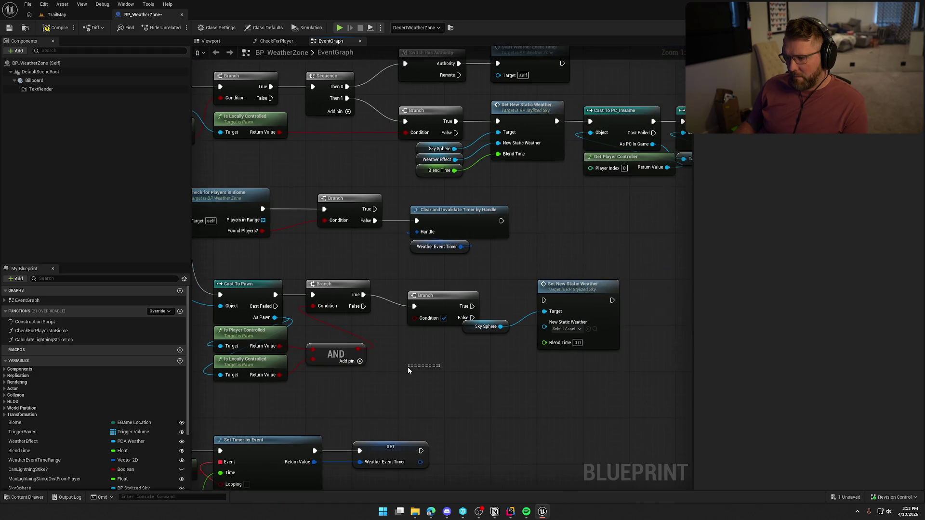
left_click(437, 309)
key("Delete")
Connect Branch True to the new Set New Static Weather and set its weather to DA_Weather_Clear.
mouse_move(364, 294)
left_mouse_down()
mouse_move(465, 288)
mouse_move(547, 303)
left_mouse_up()
left_click_drag(453, 313, 578, 338)
mouse_move(570, 294)
left_mouse_down()
mouse_move(510, 283)
mouse_move(478, 288)
left_mouse_up()
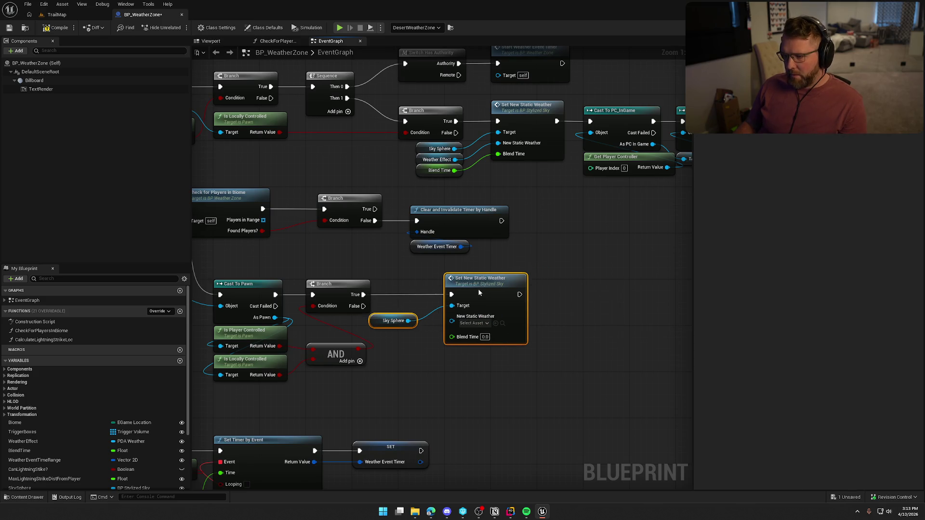
left_click(376, 323)
left_click_drag(378, 322, 395, 305)
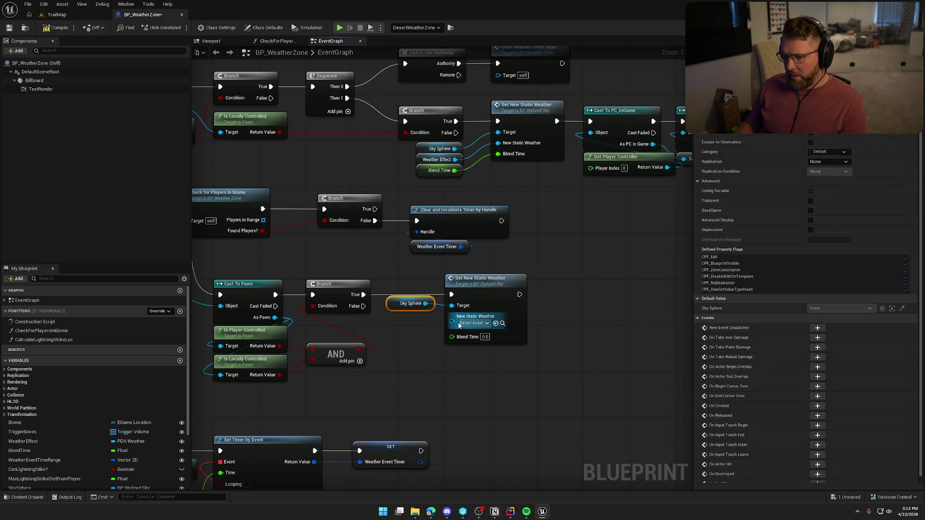
left_click(474, 323)
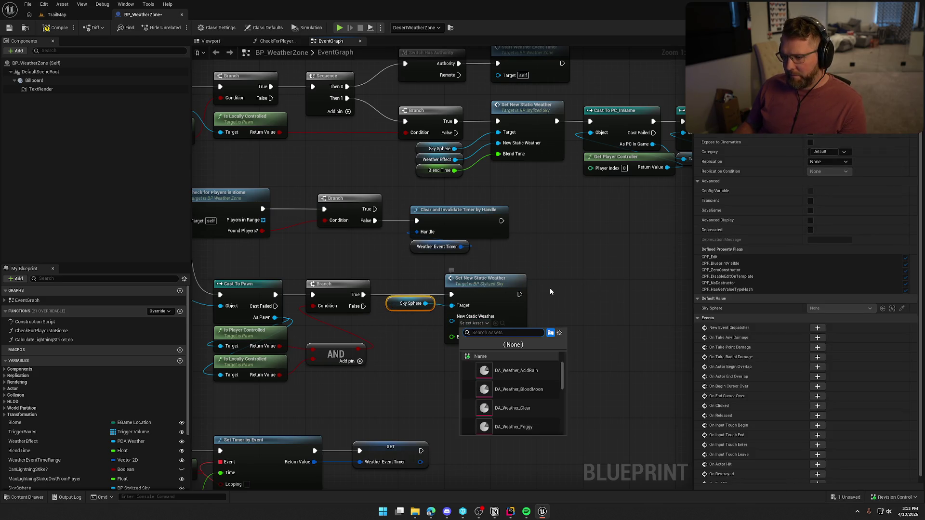
left_click(530, 408)
Set Blend Time to 5.0 and tidy Sky Sphere beside the weather node.
left_click_drag(605, 319, 548, 329)
left_click(428, 346)
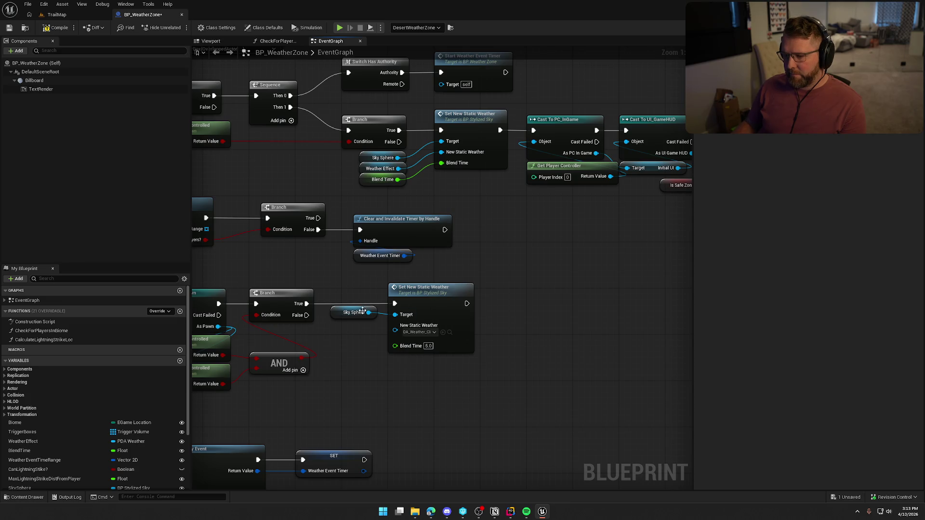
left_click_drag(362, 313, 412, 279)
left_click_drag(516, 358, 405, 279)
left_click_drag(410, 282, 364, 281)
left_click_drag(508, 291, 378, 330)
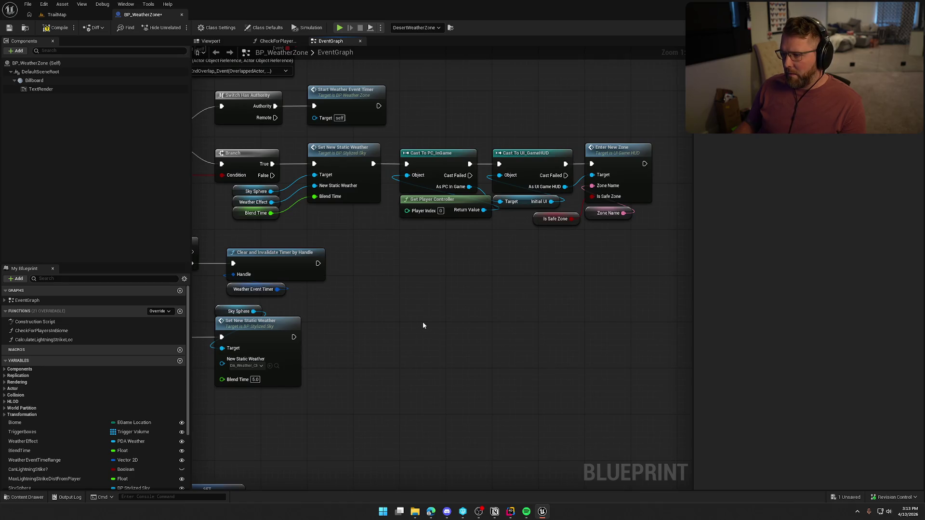
left_click_drag(413, 107, 604, 256)
left_click(499, 374)
left_click_drag(359, 418, 624, 384)
left_click_drag(534, 404, 550, 331)
Compile and save BP_WeatherZone, checking out the asset, then return to the TrailMap level.
key("ctrl+s")
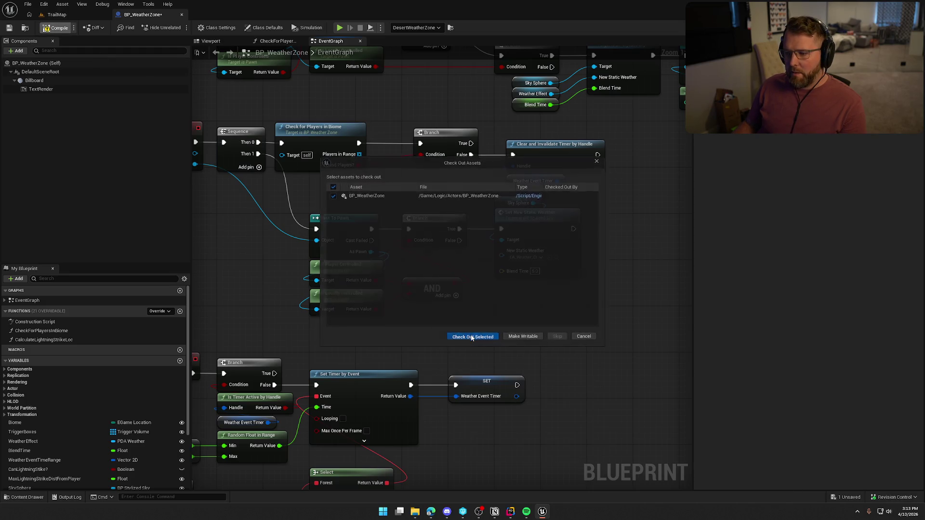
left_click(473, 337)
left_click_drag(269, 266, 337, 280)
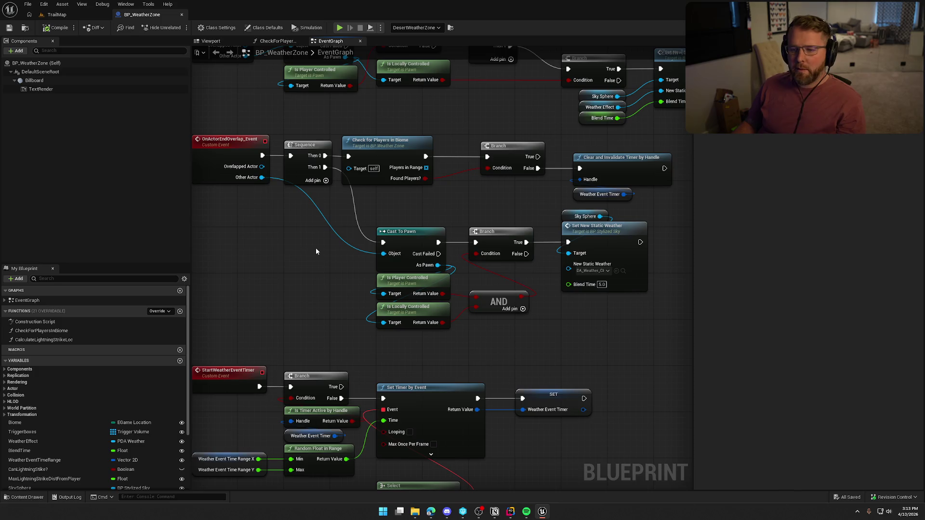
left_click(57, 15)
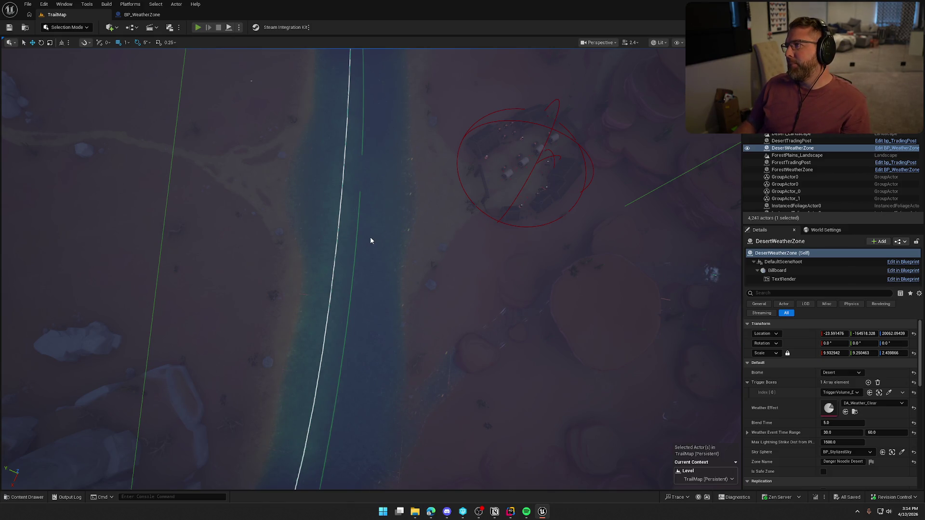
Start a Play-In-Editor session and teleport to checkpoint 2 via console history.
key("alt+p")
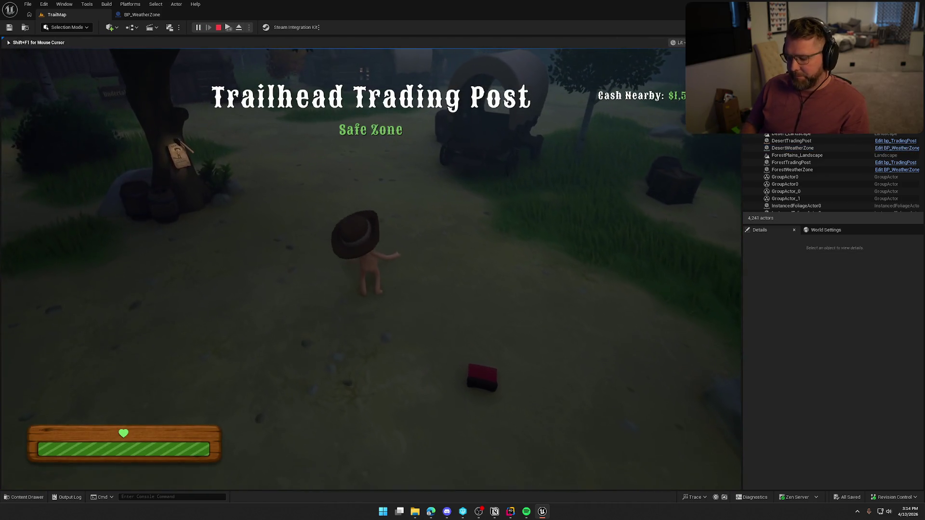
key("grave")
key("Up")
key("Up")
key("Up")
key("Up")
key("Up")
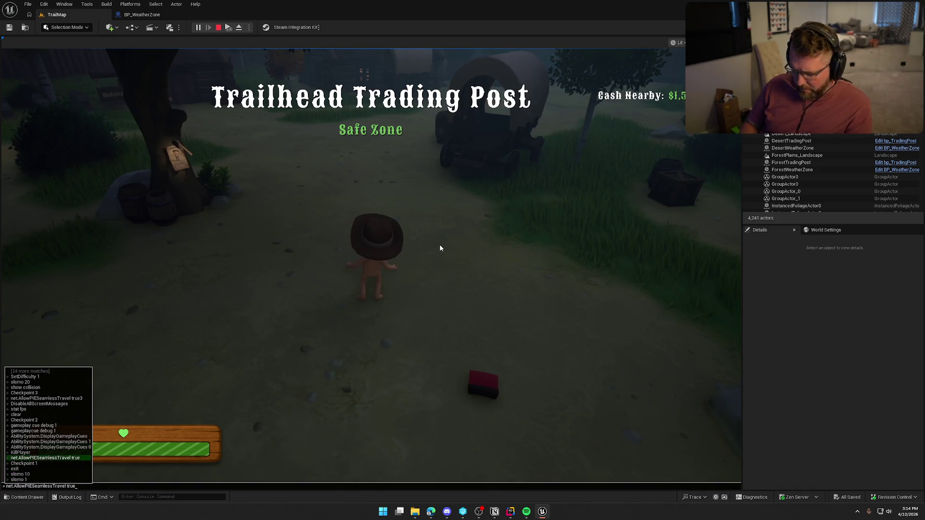
key("Return")
key("grave")
key("Up")
key("Up")
key("Up")
key("Up")
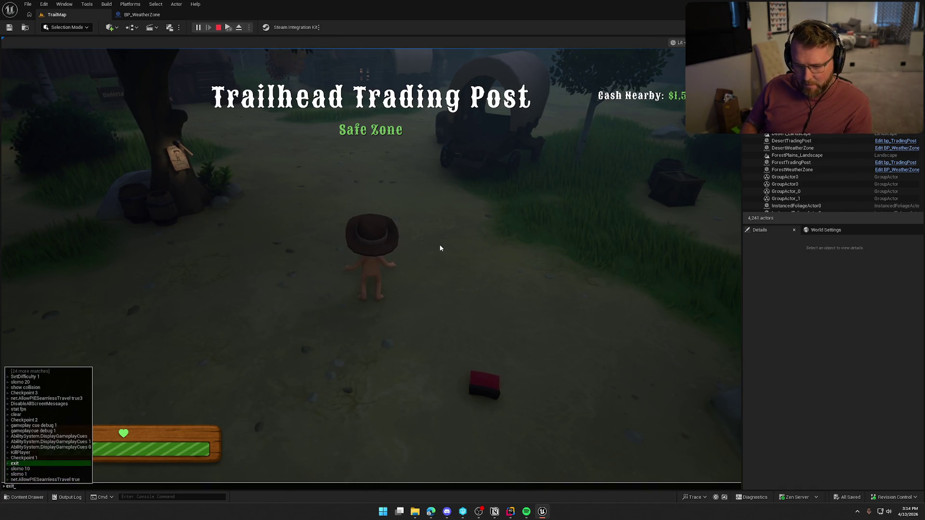
key("Return")
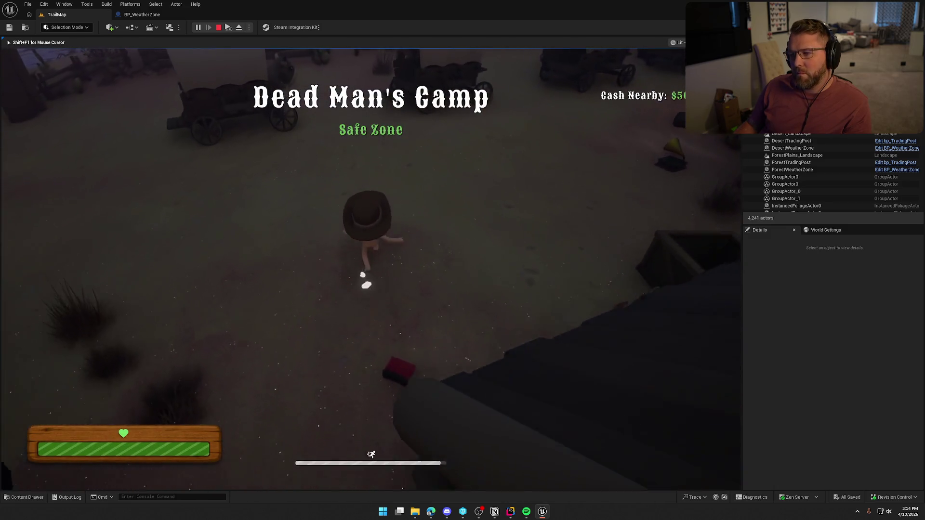
Run to the wagons, mount the ox, look around, and dismount.
key("w")
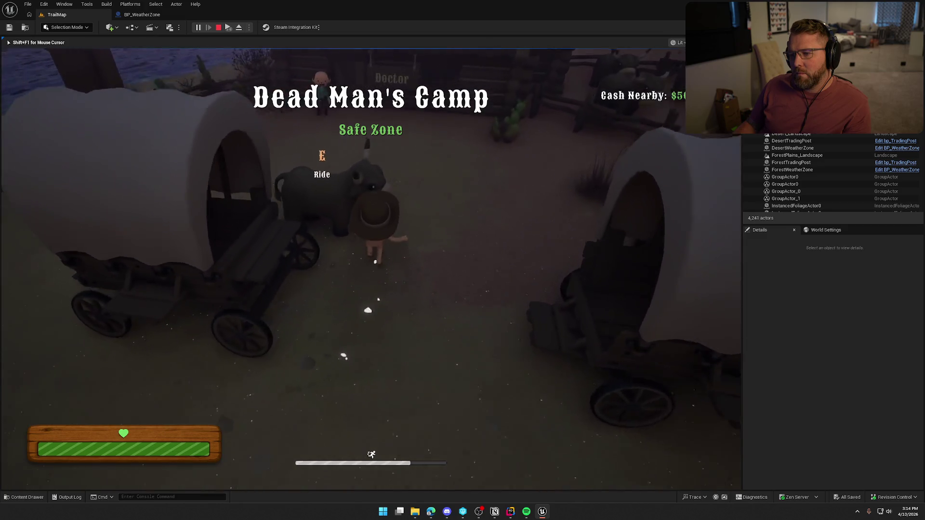
key("e")
key("e")
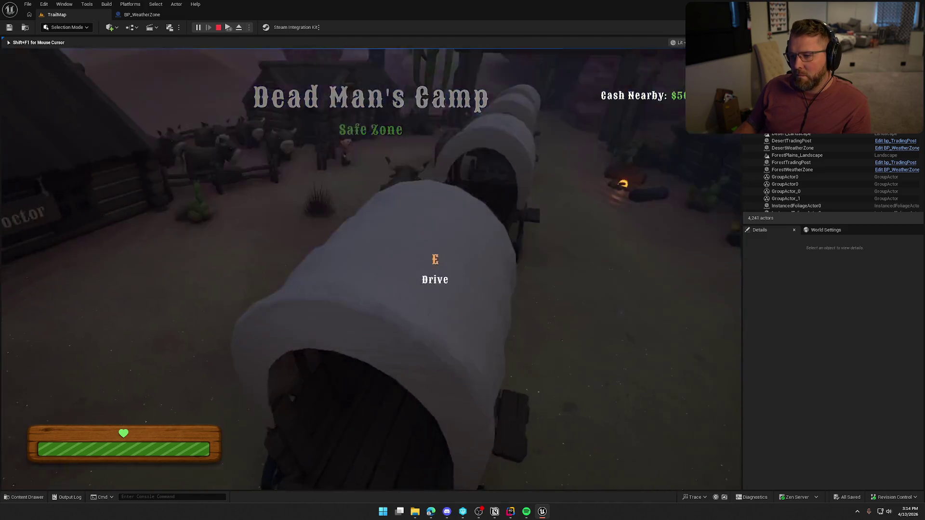
key("e")
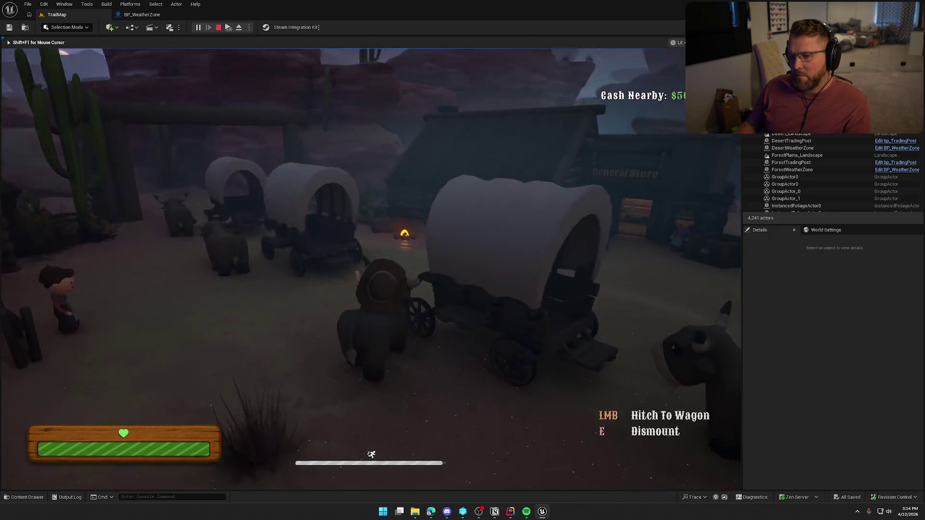
key("a")
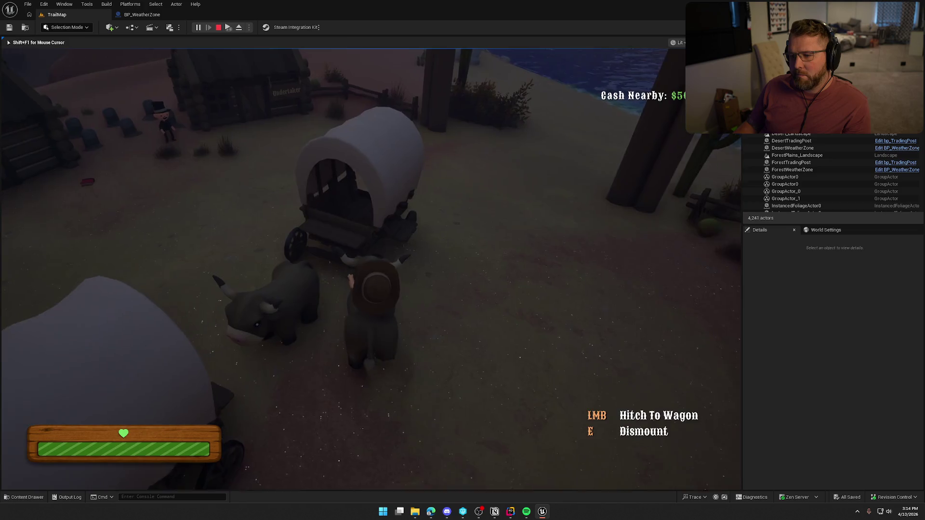
key("e")
Drive the covered wagon forward and left into the river, then abandon it.
key("w")
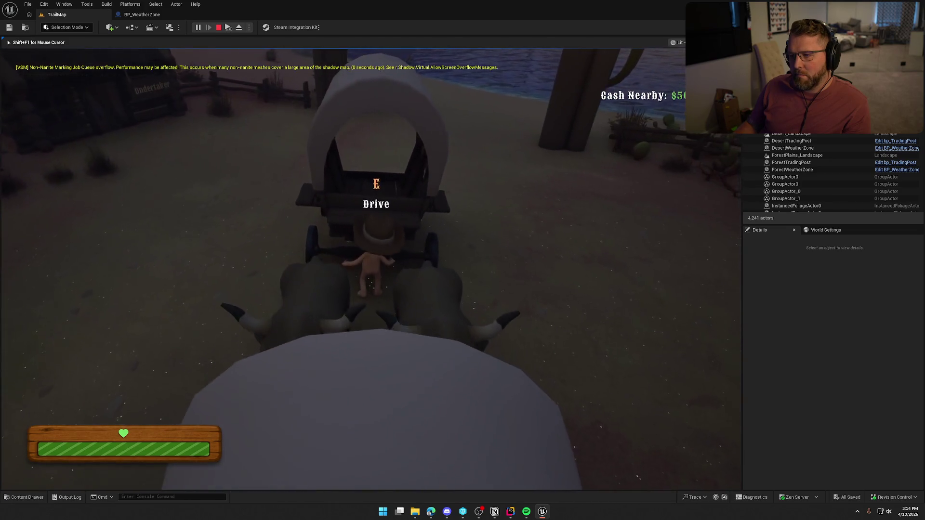
key("e")
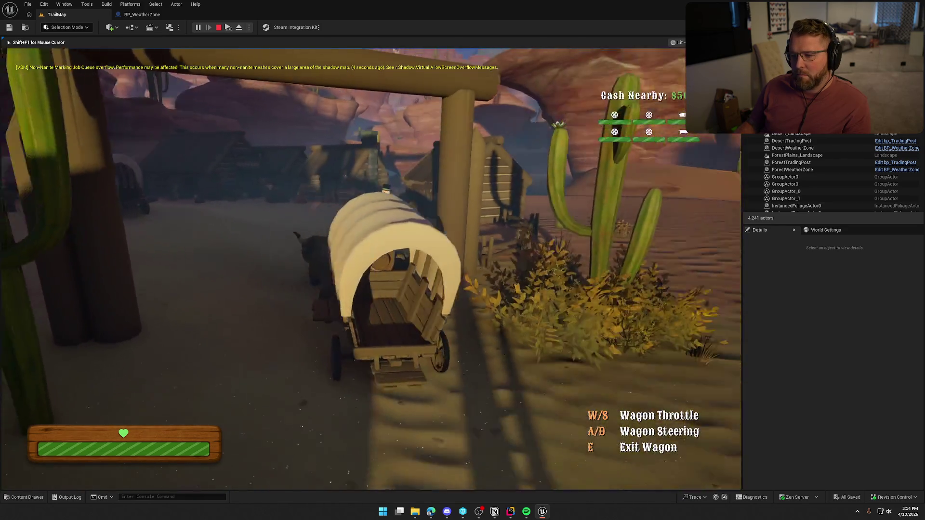
key("w")
key("a")
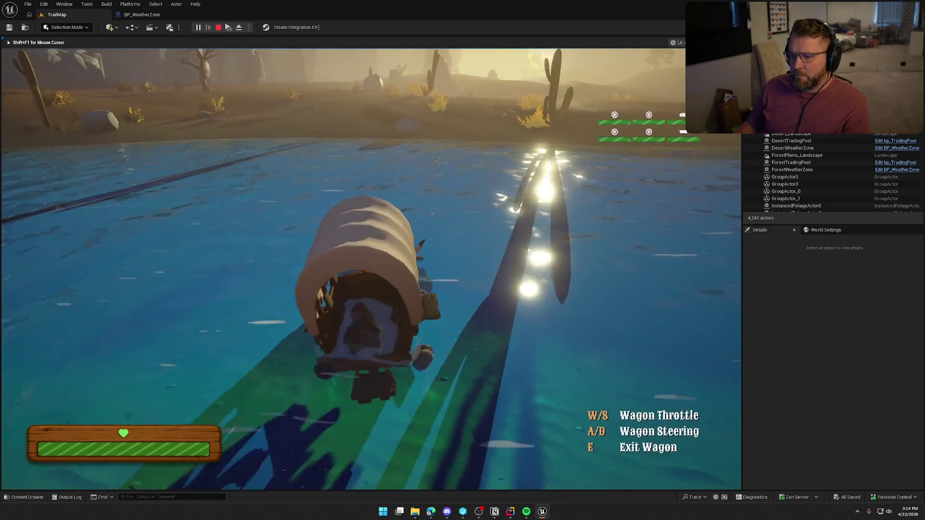
key("e")
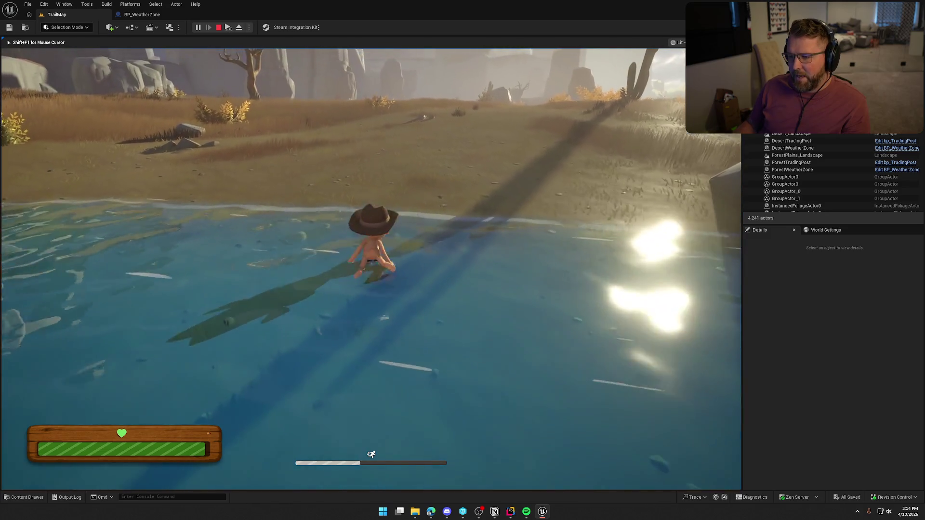
Run up the dirt trail and across the rainy desert, sprinting toward the lake.
key("w")
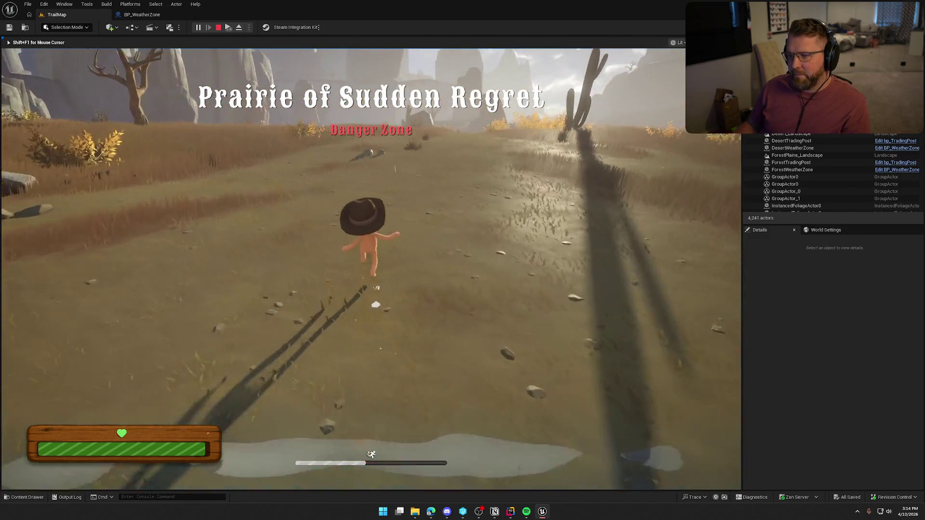
key("w")
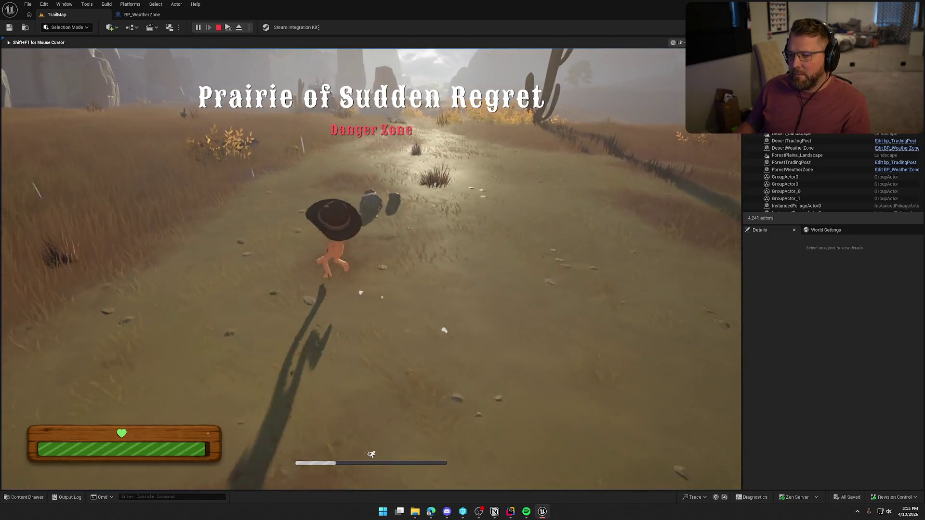
key("w")
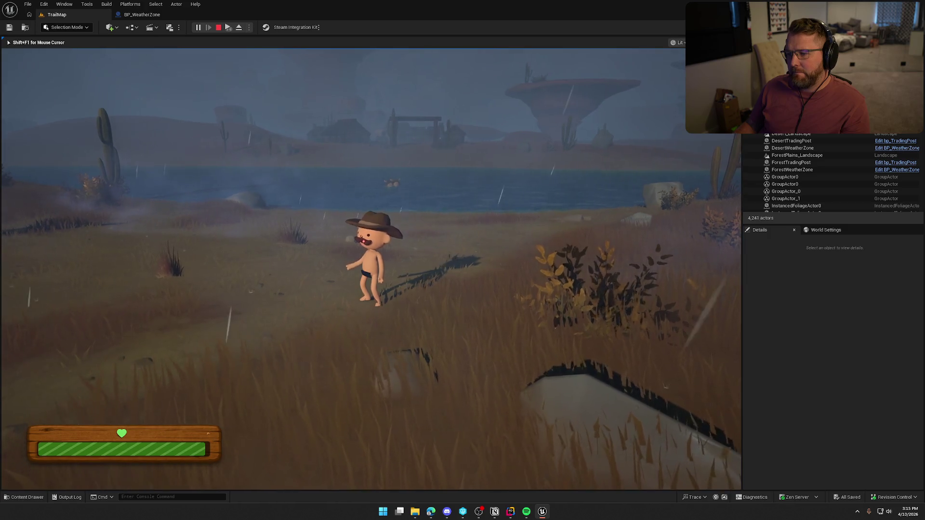
key("w")
key("w")
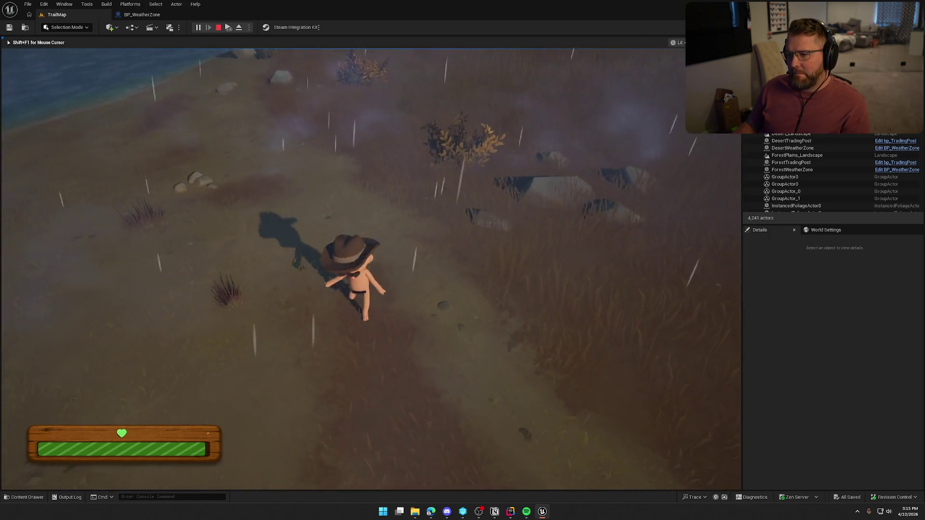
key("w")
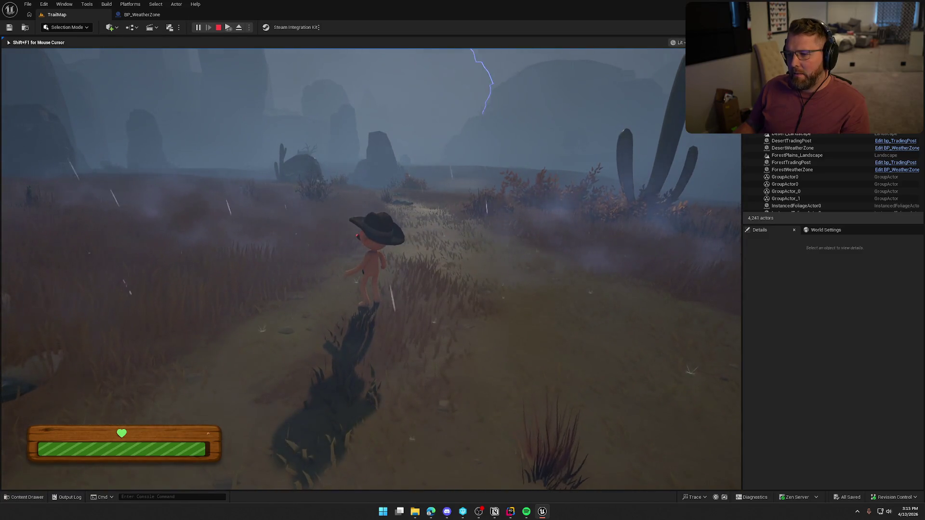
key("w")
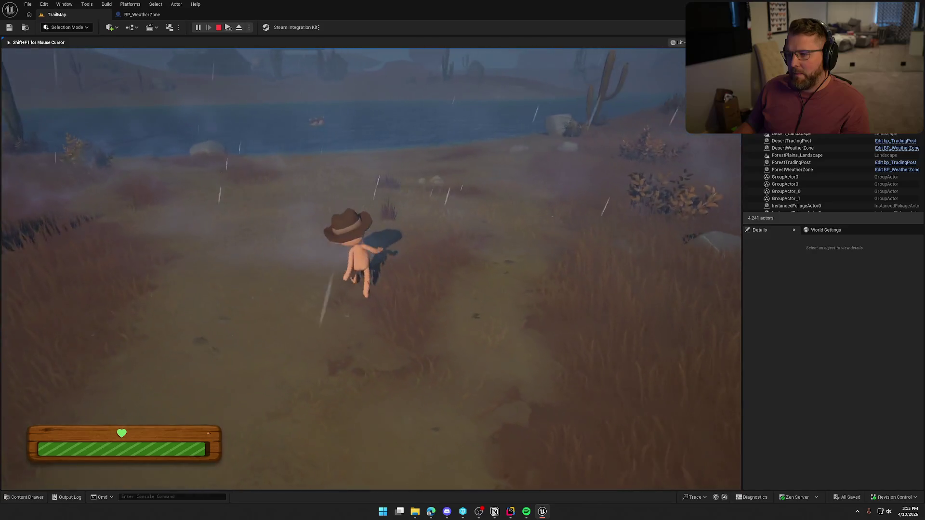
key("shift")
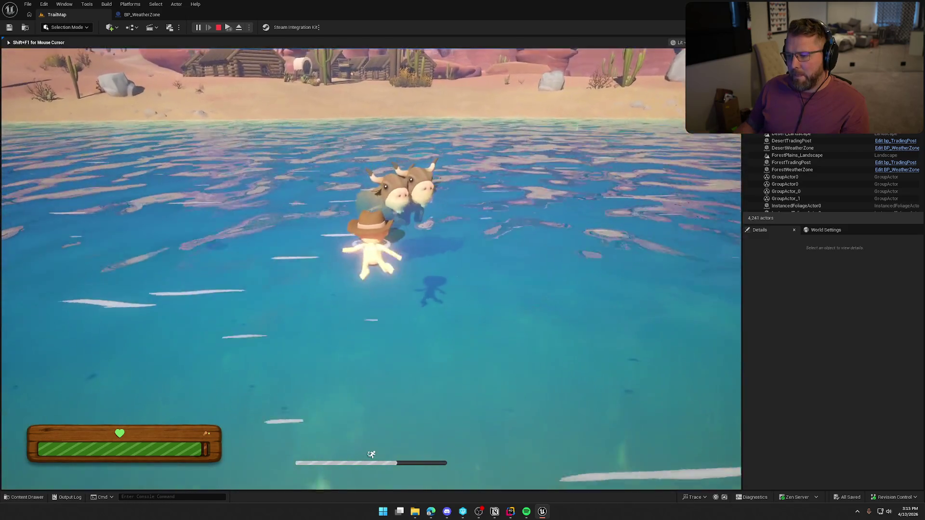
Ride the ox across the river, then dismount and run onto the sandy shore.
key("e")
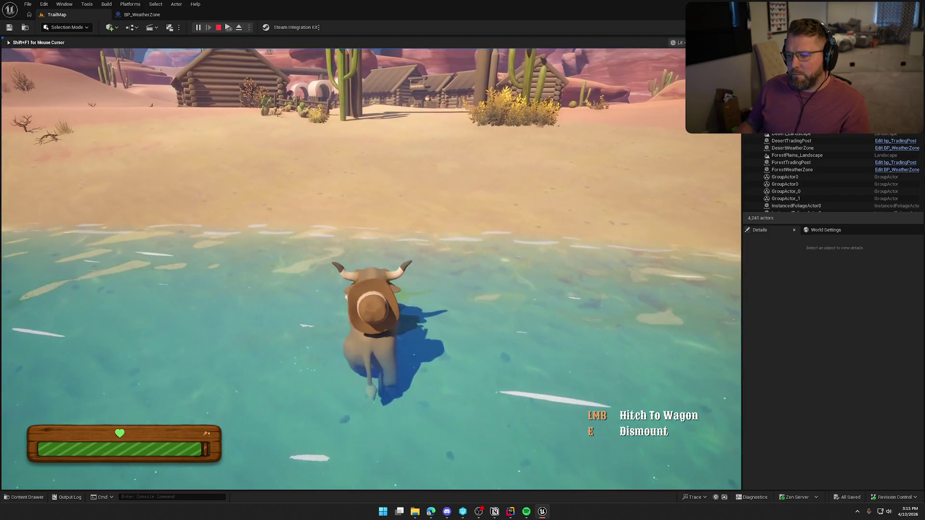
key("e")
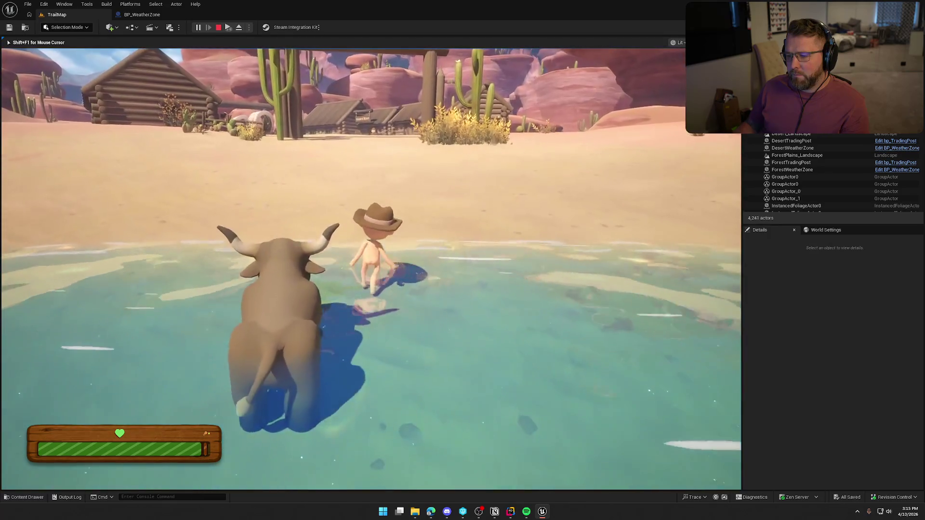
key("w")
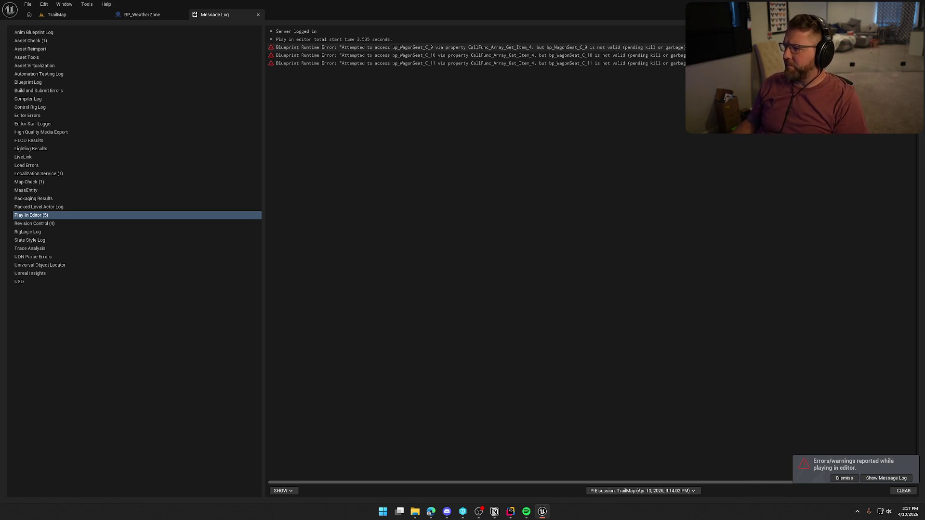
Jump to the Detach From Actor node in bp_AVSWagon, then close the bp_AVSWagon and Message Log tabs.
left_click(752, 47)
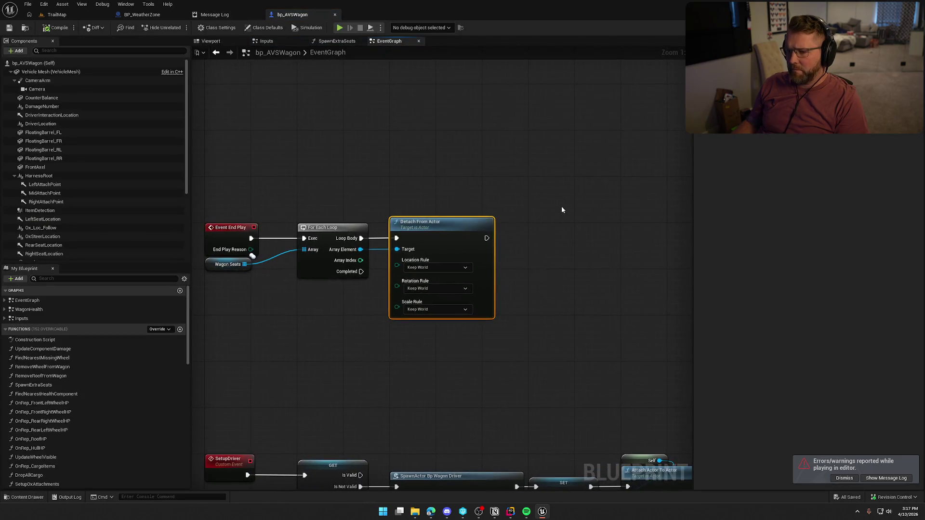
middle_click(286, 15)
middle_click(235, 16)
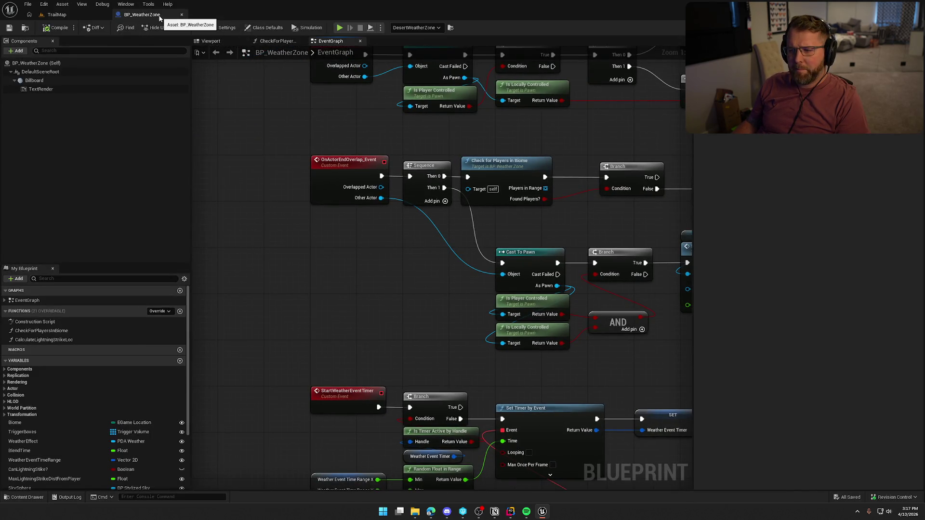
Frame the desert weather zone and select BP_StylizedSky.
key("f")
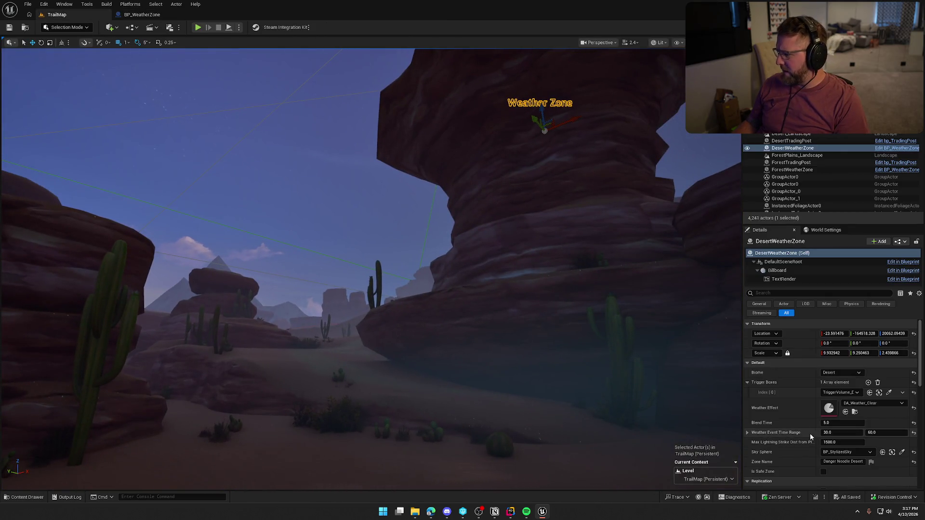
scroll(791, 416, "down", 15)
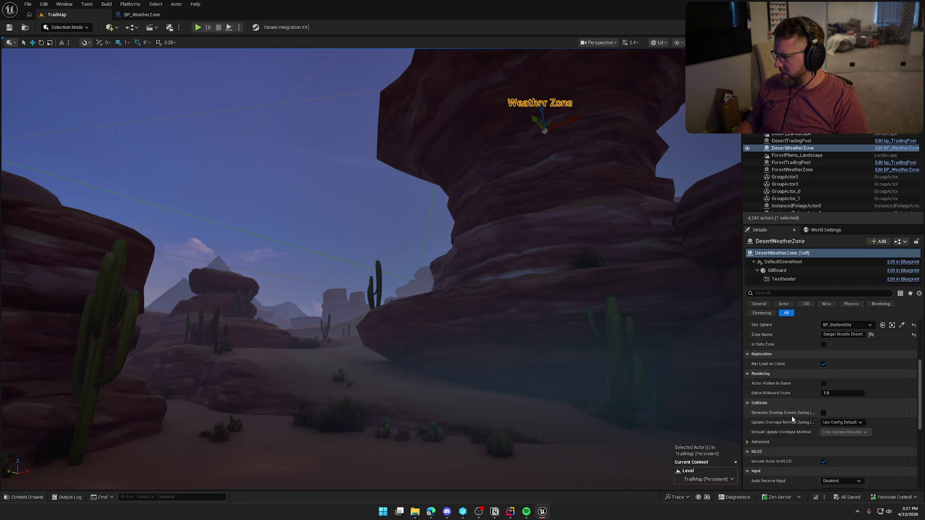
scroll(791, 416, "up", 10)
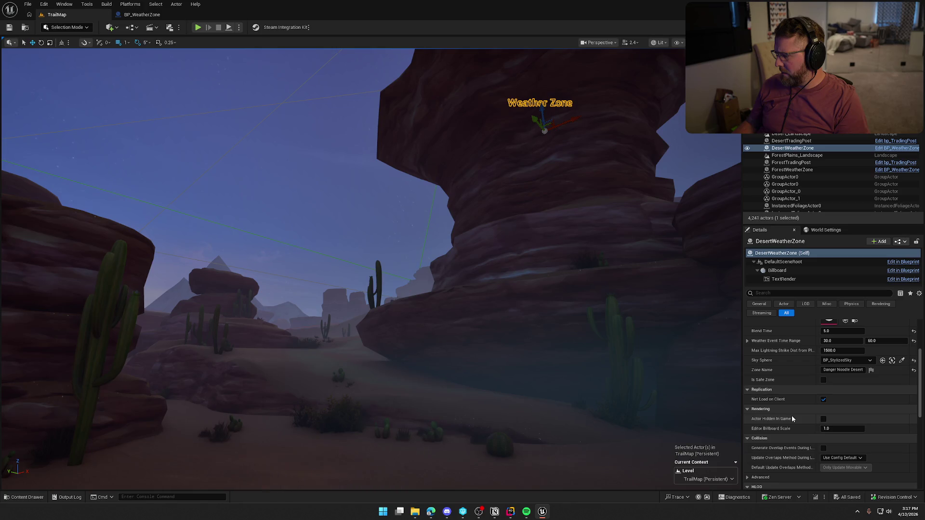
scroll(792, 418, "up", 5)
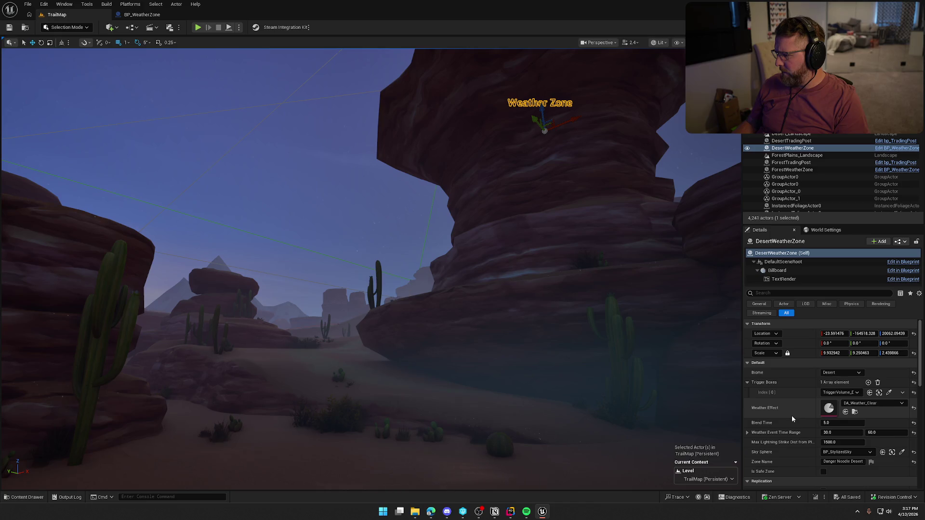
left_click(289, 120)
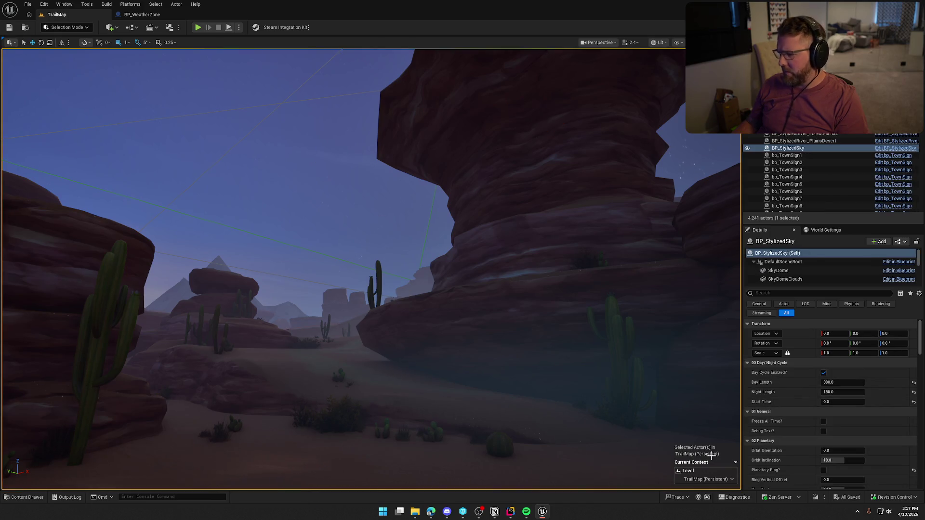
Inspect the SFX_Sandstorm component's Sound settings, then swing the view to a new canyon angle.
scroll(782, 426, "down", 10)
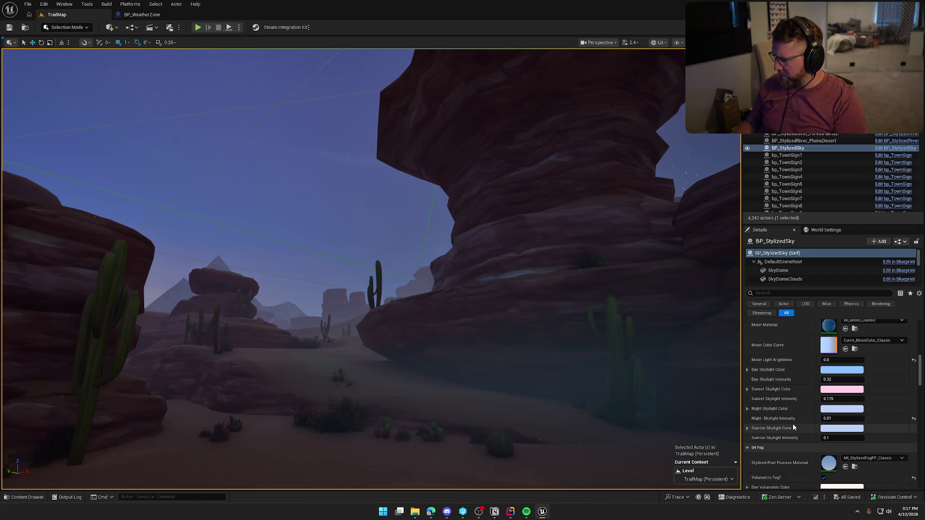
scroll(794, 428, "down", 5)
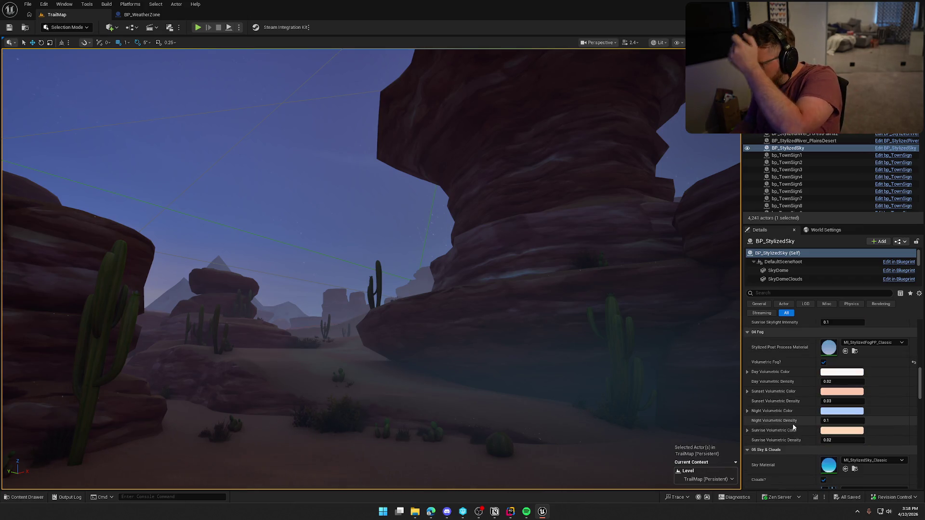
scroll(793, 427, "down", 10)
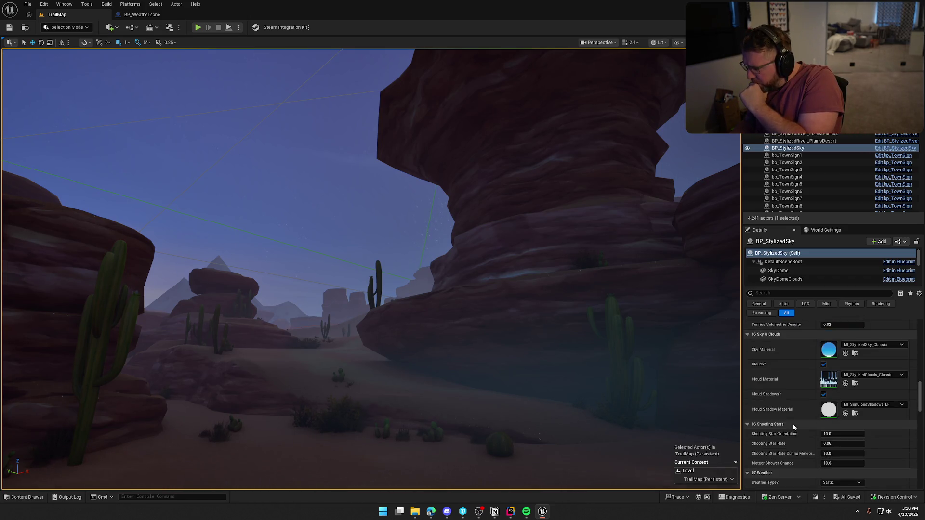
scroll(793, 427, "down", 6)
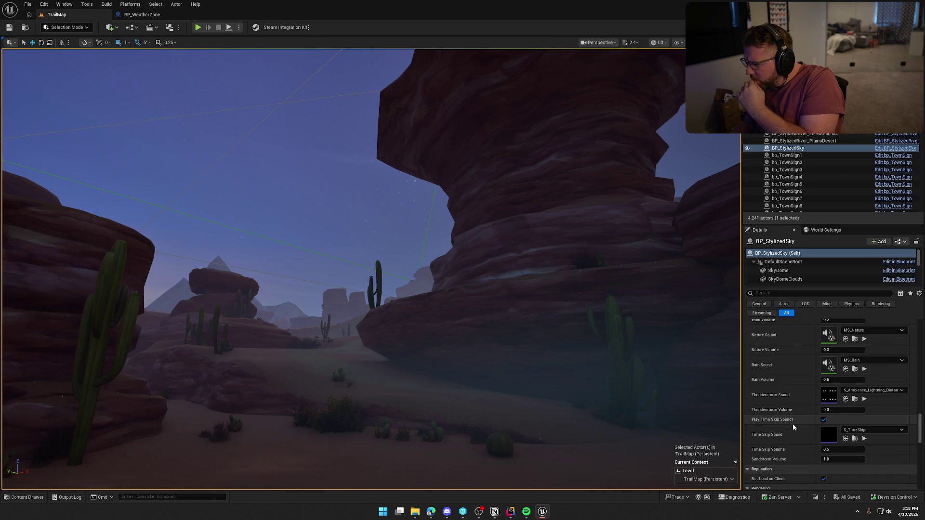
scroll(794, 426, "up", 3)
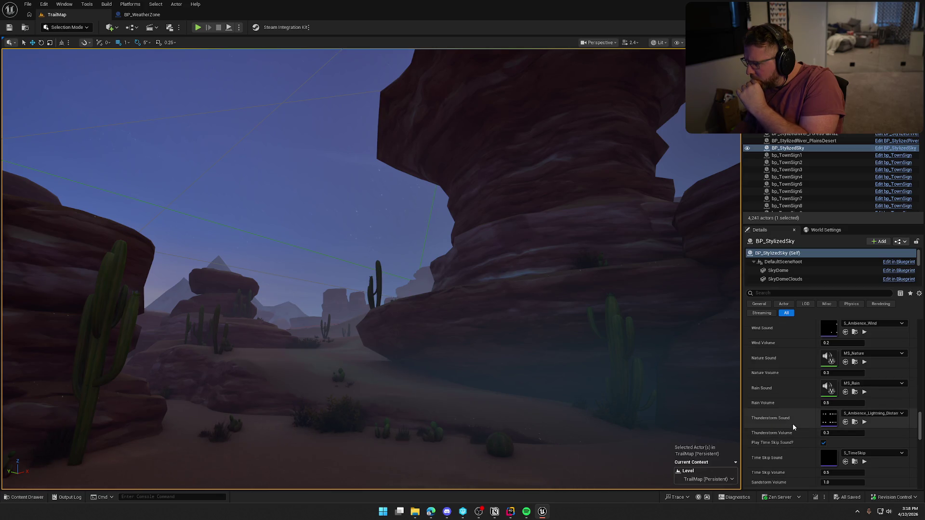
scroll(793, 426, "down", 1)
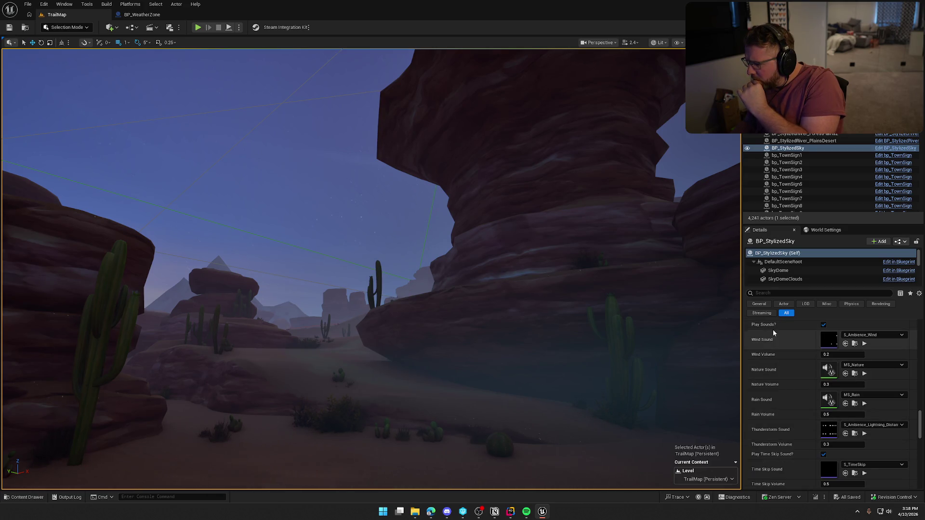
scroll(799, 375, "down", 4)
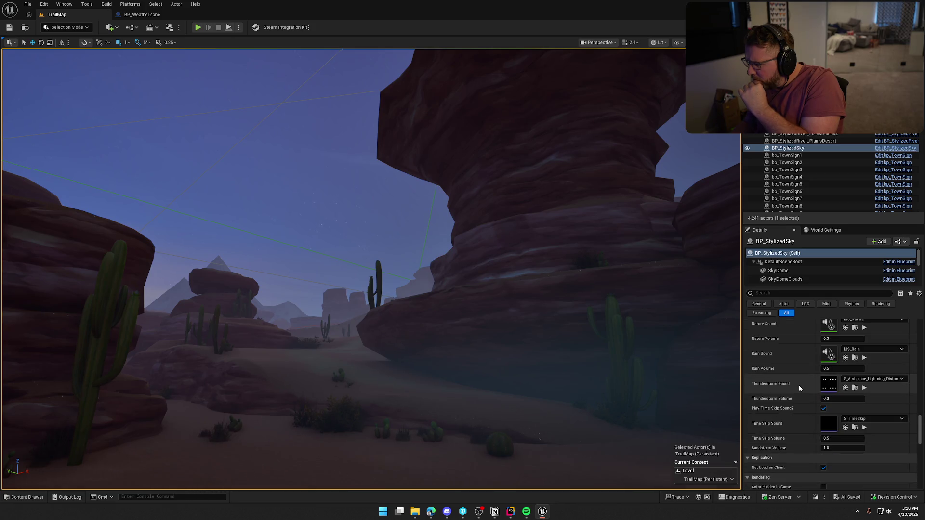
scroll(799, 386, "up", 4)
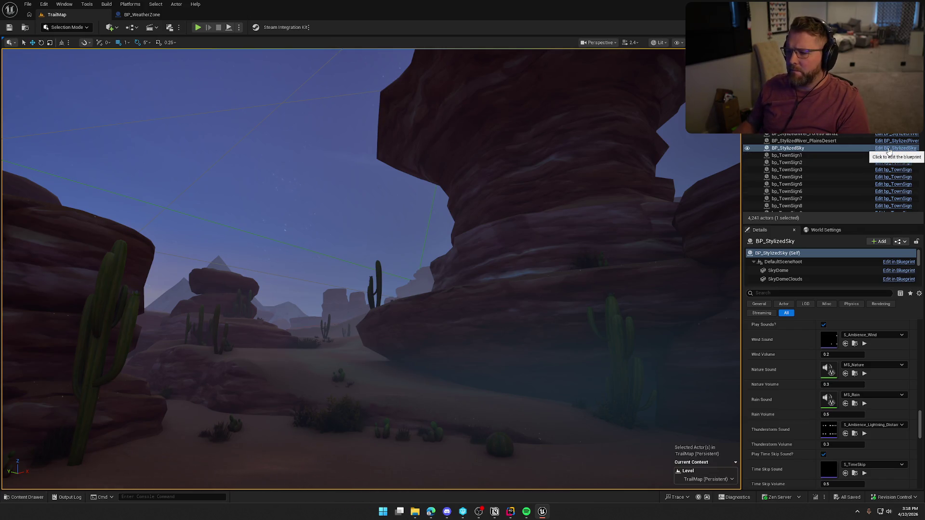
scroll(813, 263, "down", 3)
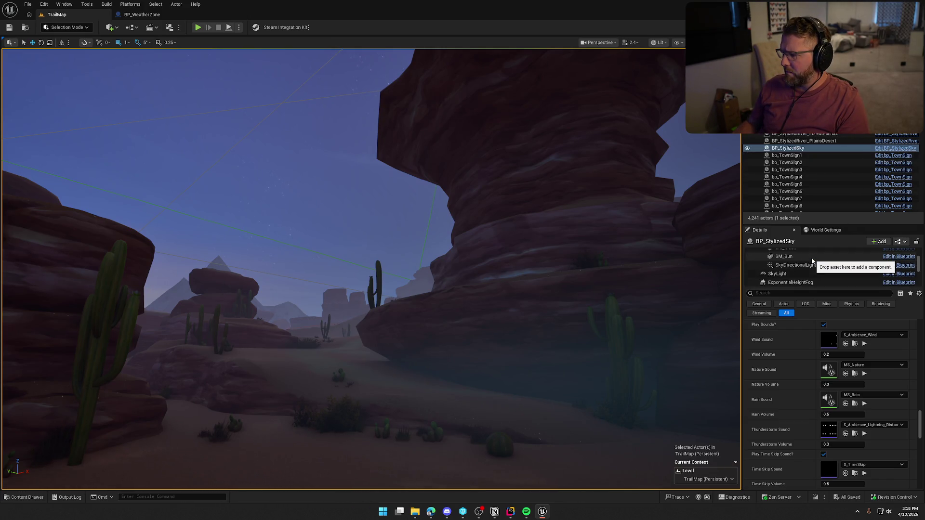
scroll(813, 263, "down", 5)
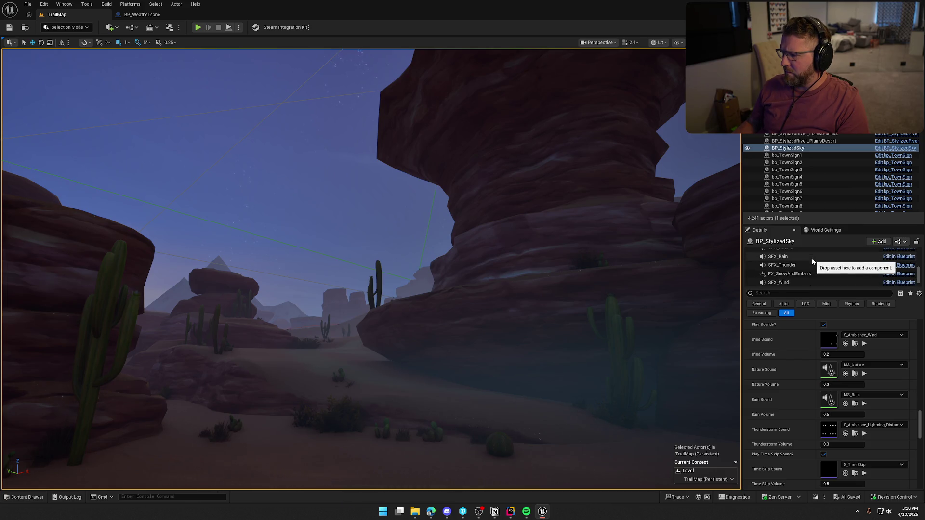
left_click(792, 282)
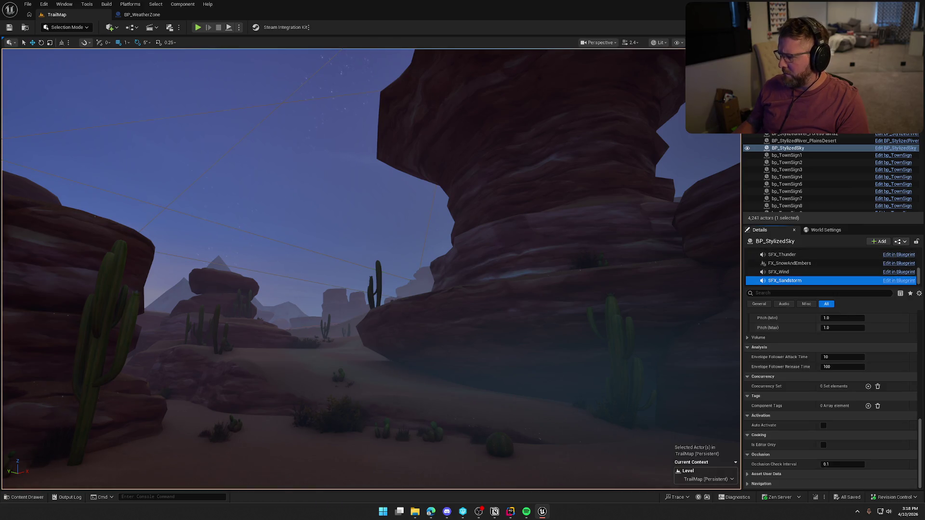
scroll(822, 418, "up", 10)
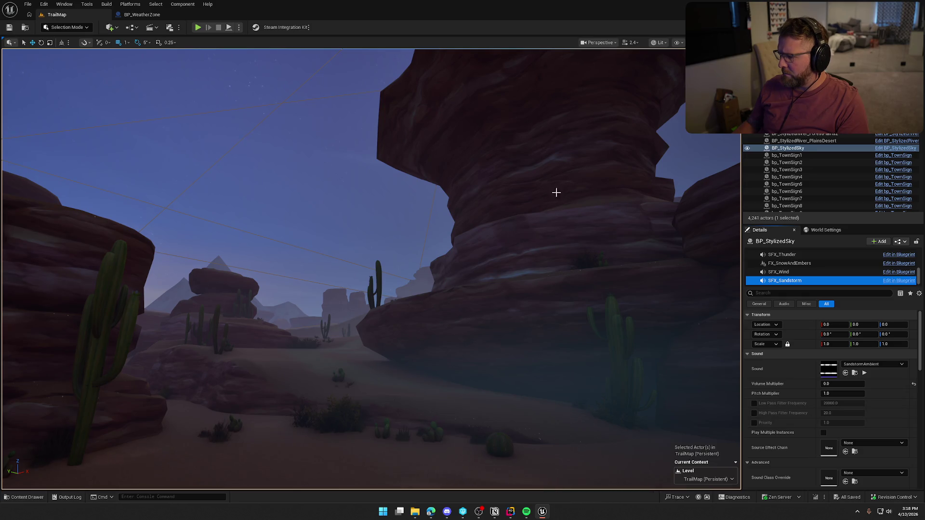
left_click_drag(556, 192, 493, 221)
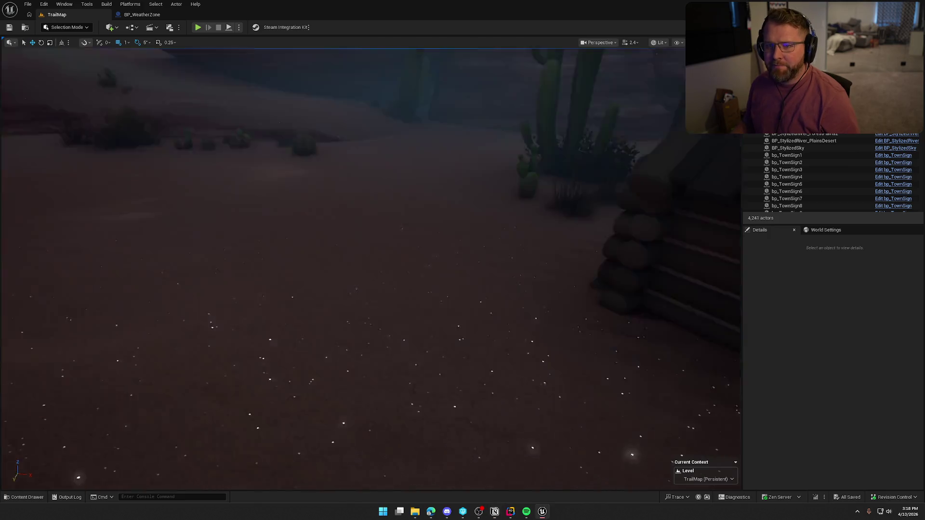
Select one bp_AI_Buffalo in the Weather Zone and focus the view on it.
scroll(425, 254, "up", 3)
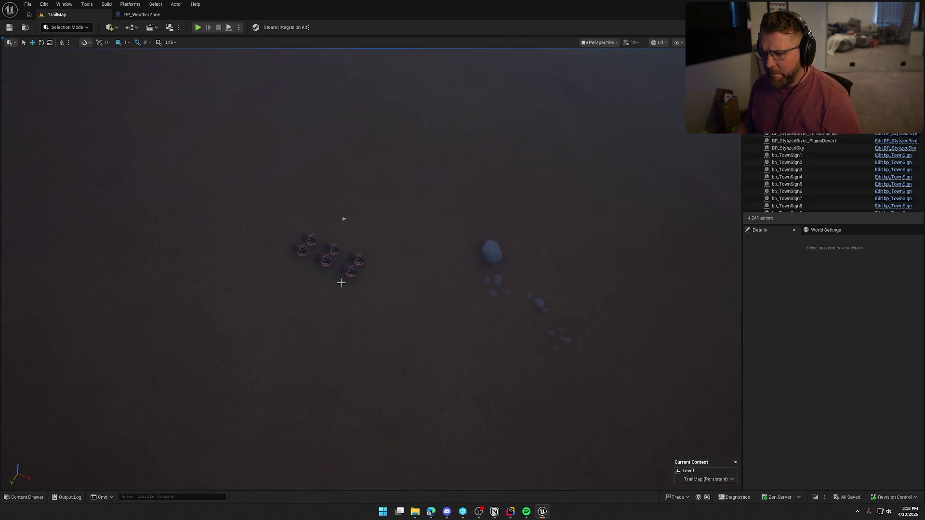
left_click(334, 251)
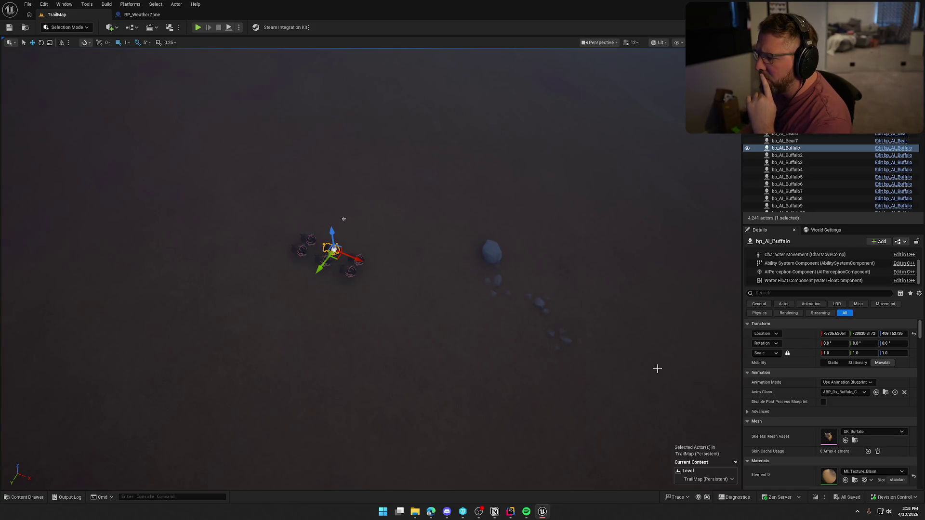
scroll(823, 400, "down", 5)
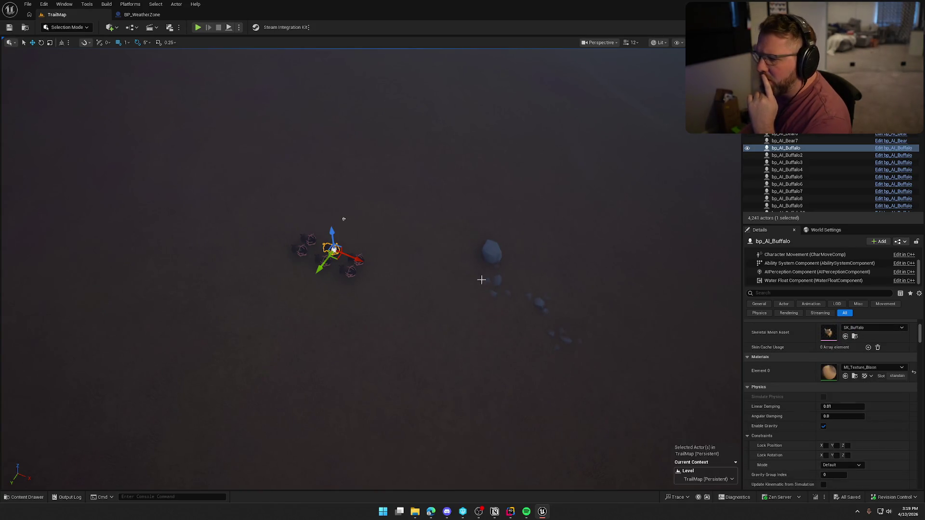
left_click_drag(398, 281, 398, 359)
key("f")
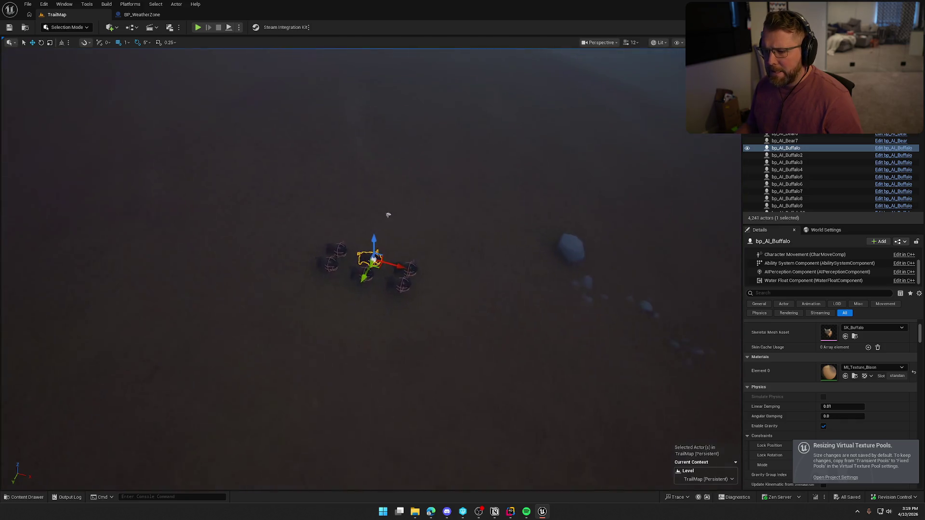
Ctrl-add the other buffalo and bp_BuffaloPackManager, then frame all seven herd actors.
left_click(319, 245)
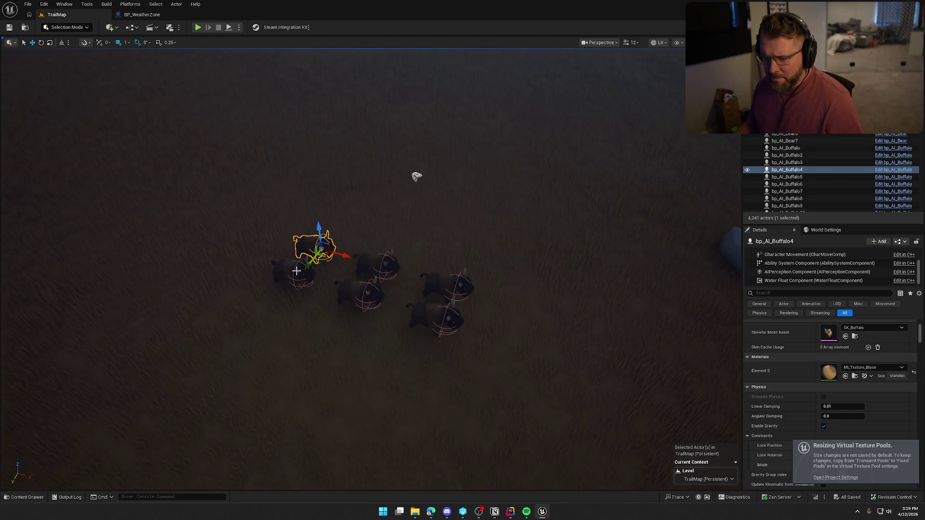
left_click(293, 274, "ctrl")
left_click(363, 293, "ctrl")
left_click(378, 264, "ctrl")
left_click(440, 285, "ctrl")
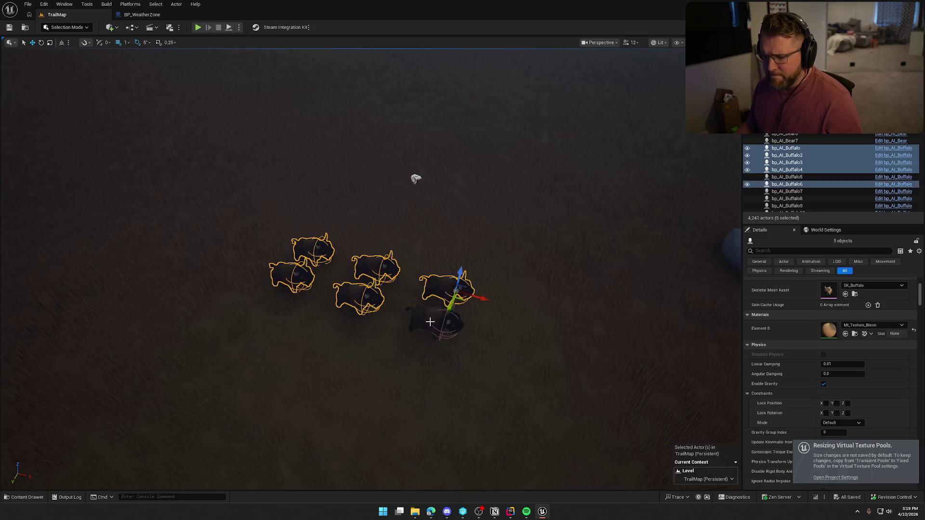
left_click(435, 320, "ctrl")
left_click(416, 178, "ctrl")
key("f")
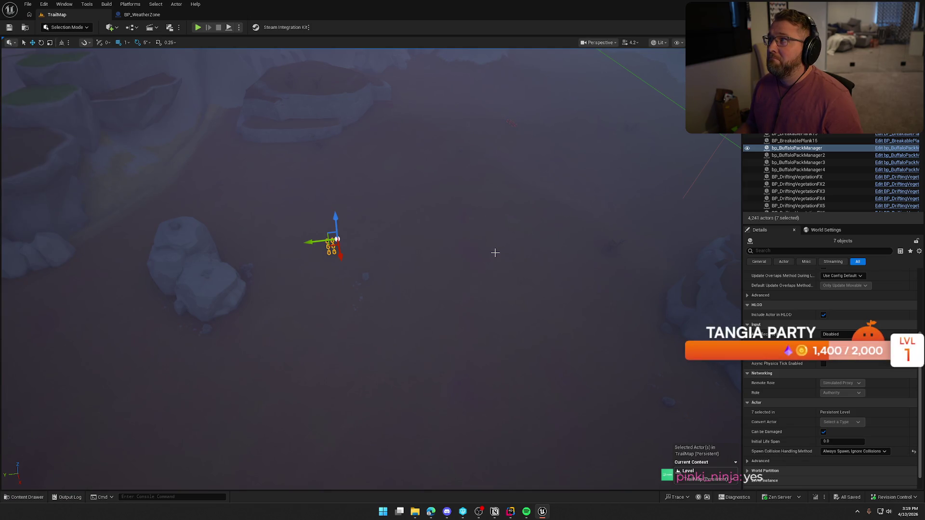
Alt-drag copies of the herd to the upper right and lower right.
left_click_drag(425, 251, 264, 256)
left_click_drag(153, 237, 548, 187)
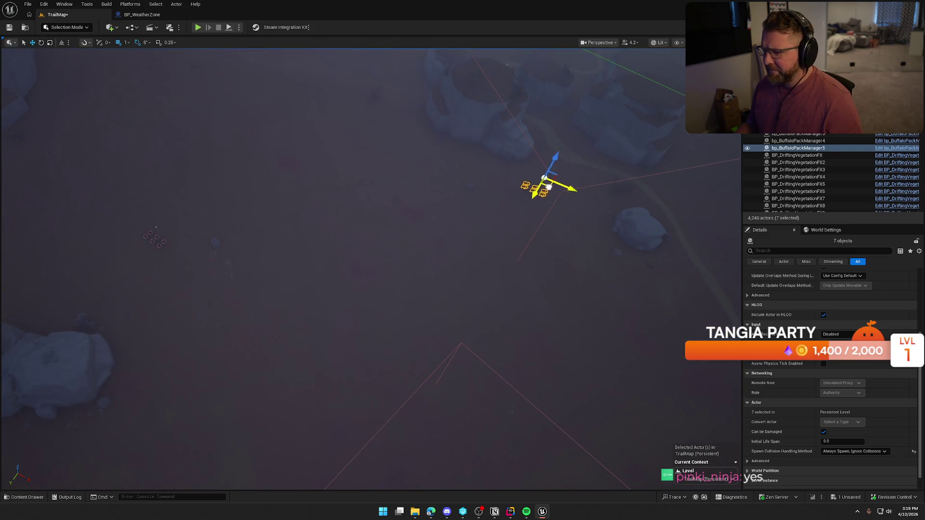
key("f")
left_click_drag(567, 247, 566, 248)
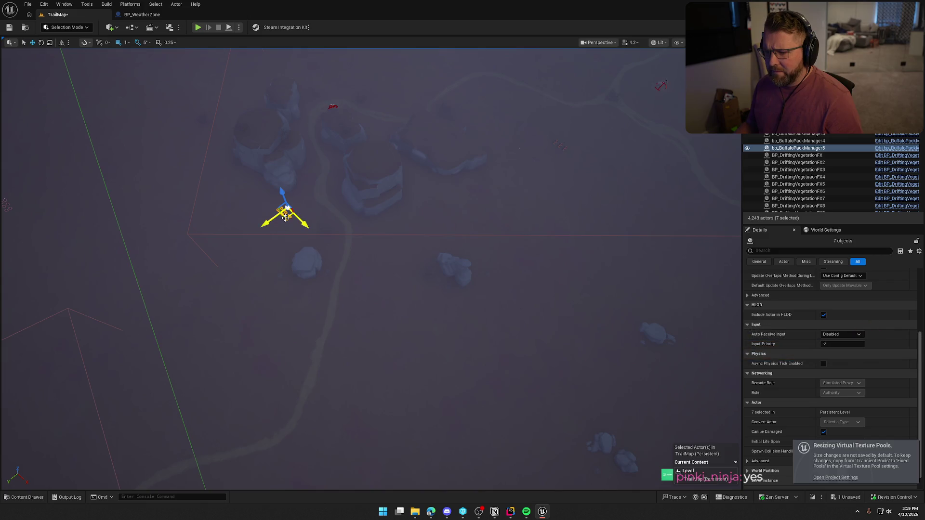
mouse_move(279, 222)
left_mouse_down()
mouse_move(433, 378)
mouse_move(464, 457)
left_mouse_up()
left_click_drag(473, 340, 472, 340)
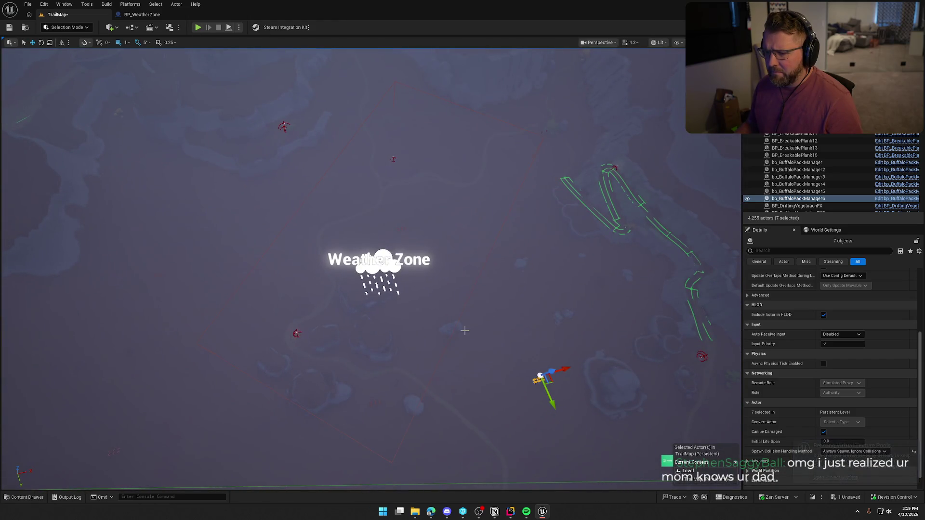
Duplicate the herd up-left, snap it to the terrain with End, and place another farther away.
left_click_drag(552, 382, 231, 225)
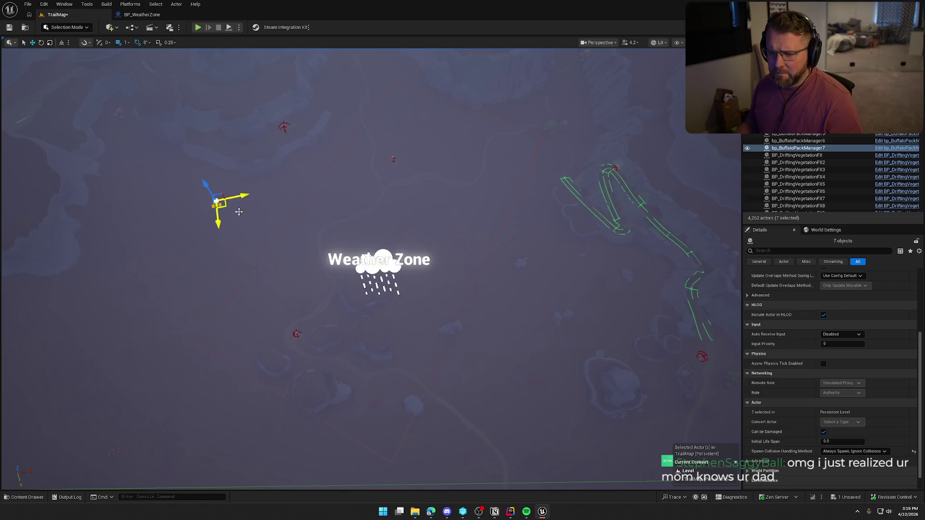
key("f")
scroll(323, 240, "up", 6)
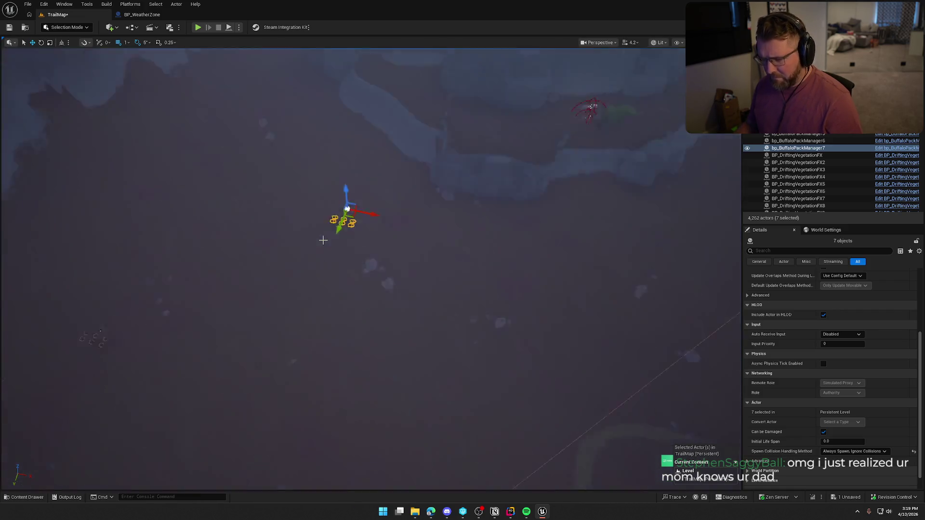
left_click_drag(323, 240, 360, 269)
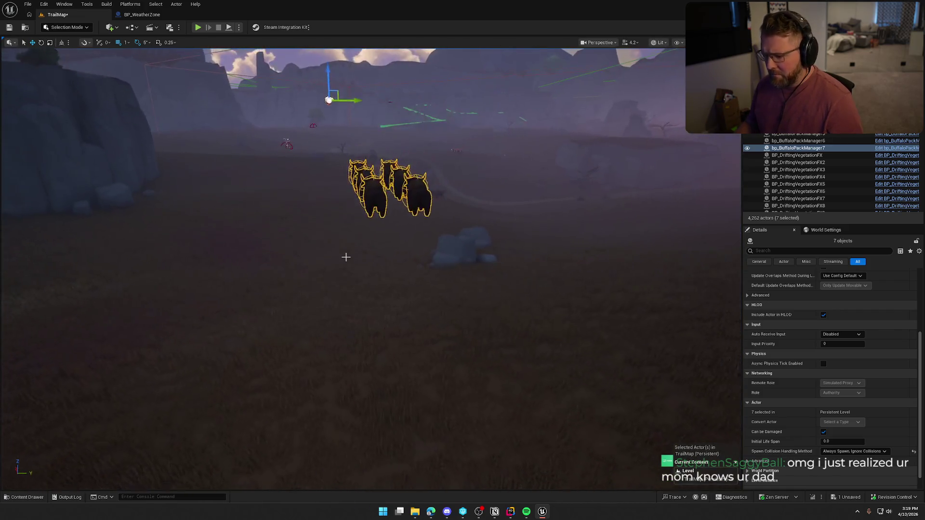
key("End")
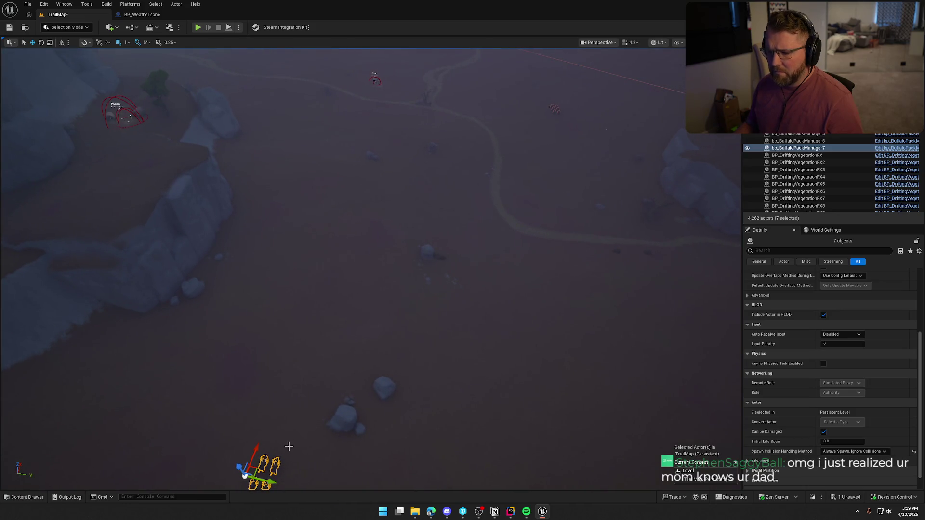
left_click_drag(259, 470, 245, 475, "alt")
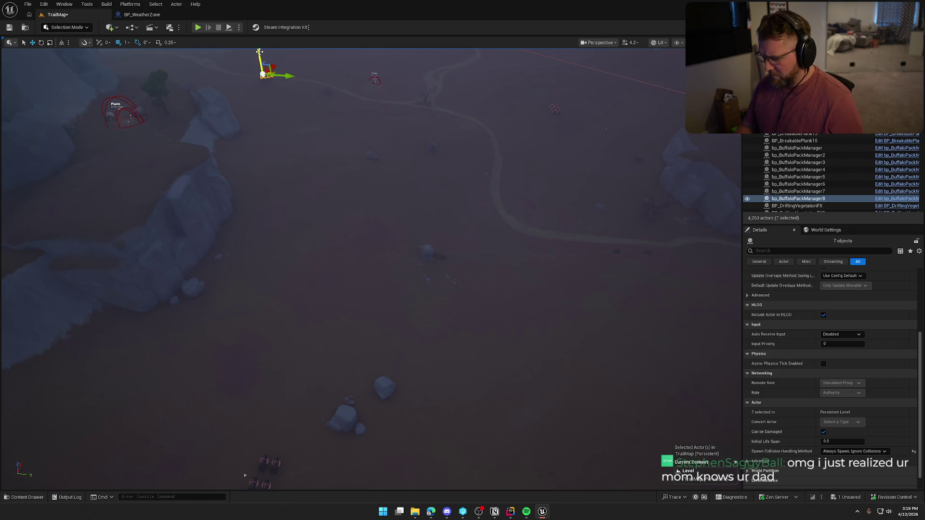
Fly over the plains and Alt-drag a copy of the herd near the trail.
key("f")
scroll(337, 99, "down", 8)
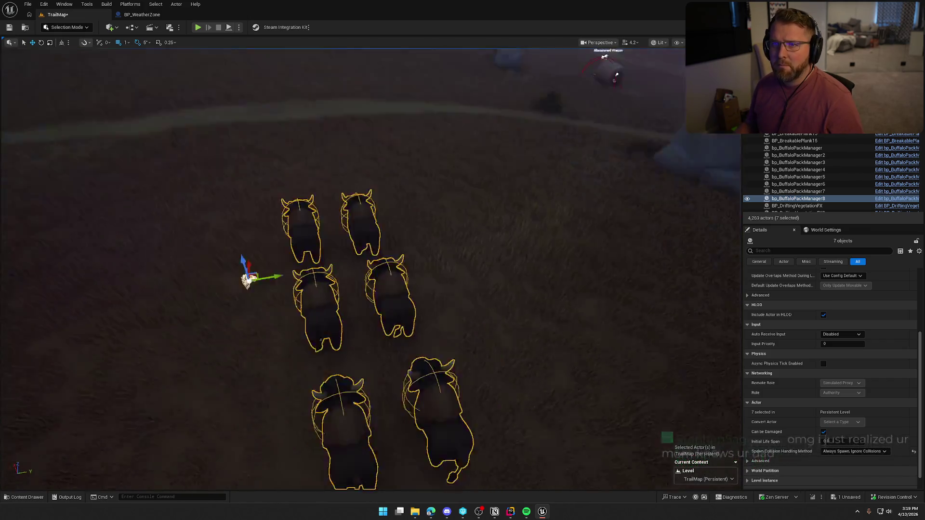
key("d")
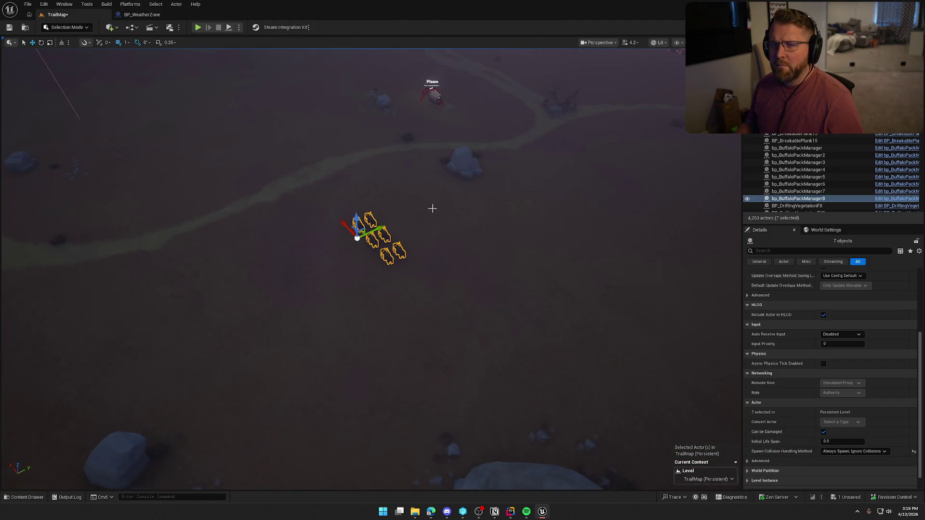
key("w")
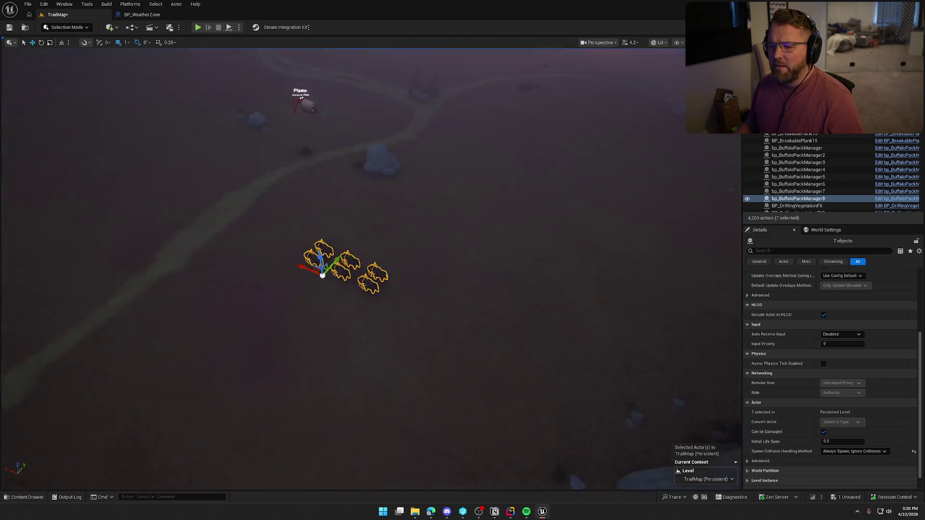
key("s")
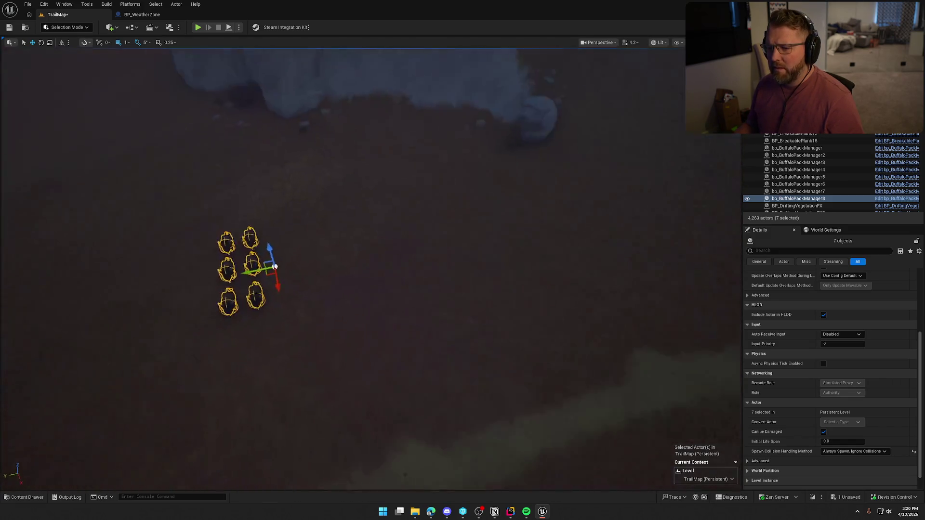
key("s")
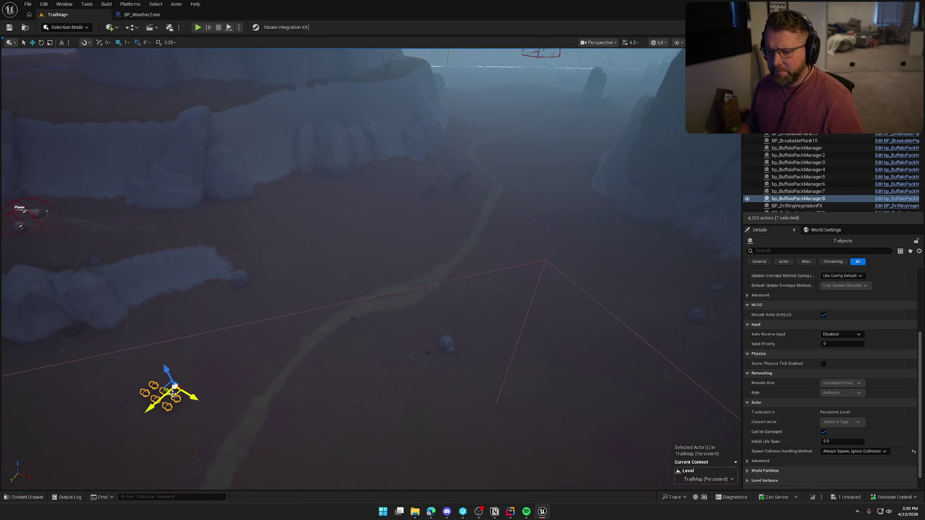
left_click_drag(174, 392, 542, 215)
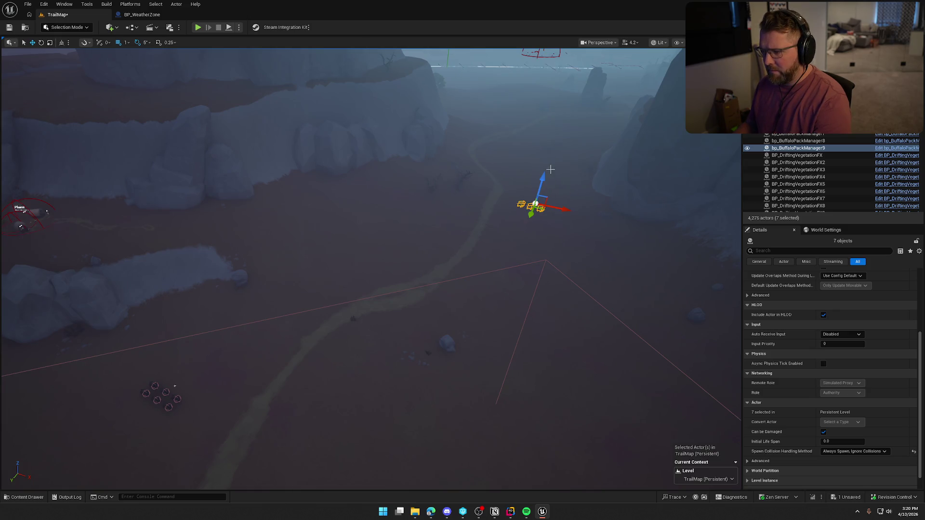
mouse_move(583, 276)
left_mouse_down()
mouse_move(583, 188)
mouse_move(550, 232)
mouse_move(551, 275)
left_mouse_up()
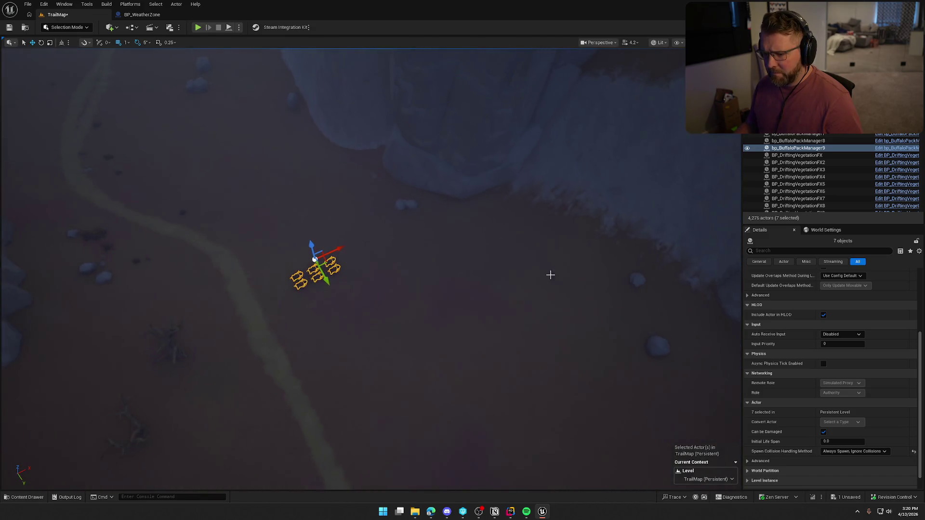
Place two more herd copies, upper left and nearby, then clear the selection.
mouse_move(326, 263)
left_mouse_down()
mouse_move(70, 106)
mouse_move(84, 115)
left_mouse_up()
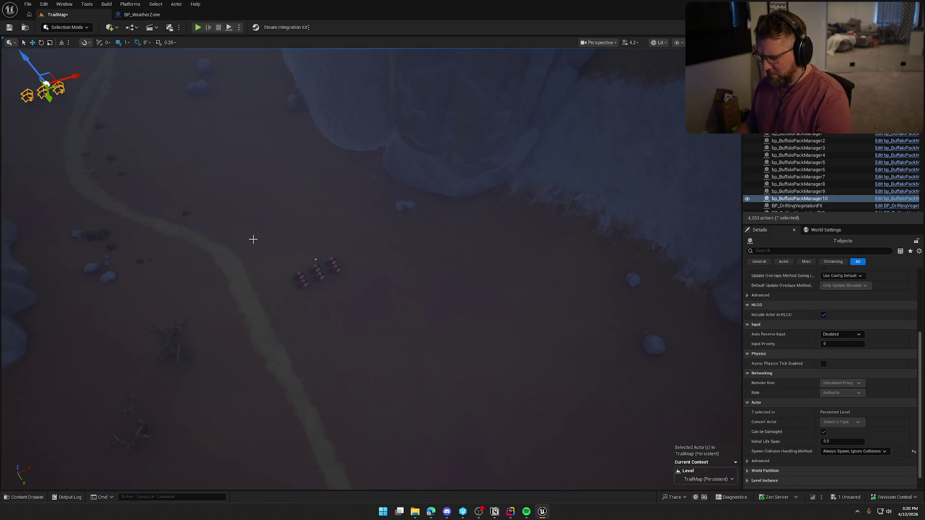
key("f")
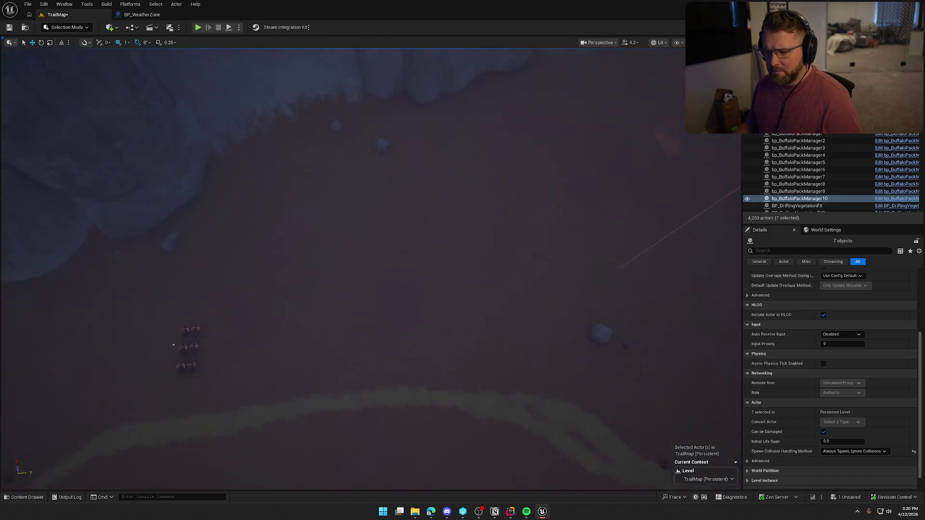
scroll(174, 346, "down", 5)
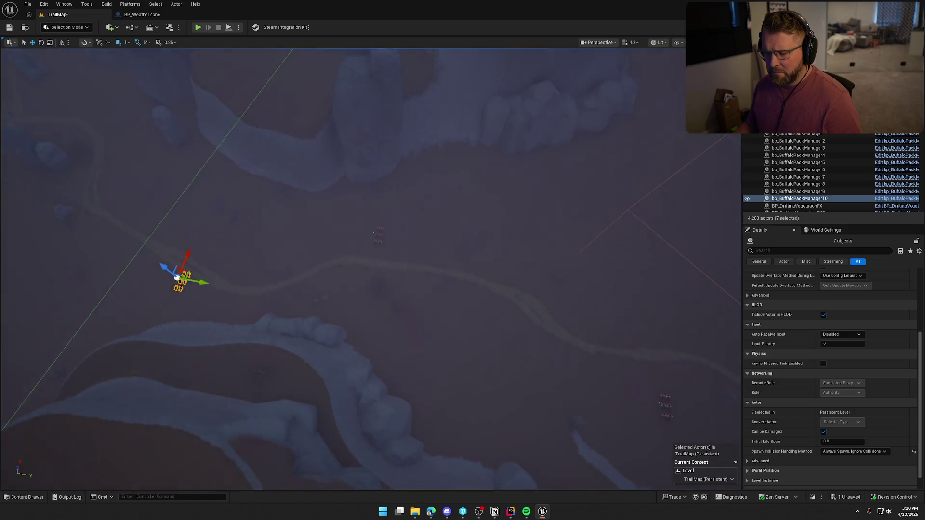
scroll(217, 286, "down", 2)
left_click_drag(189, 277, 506, 205, "alt")
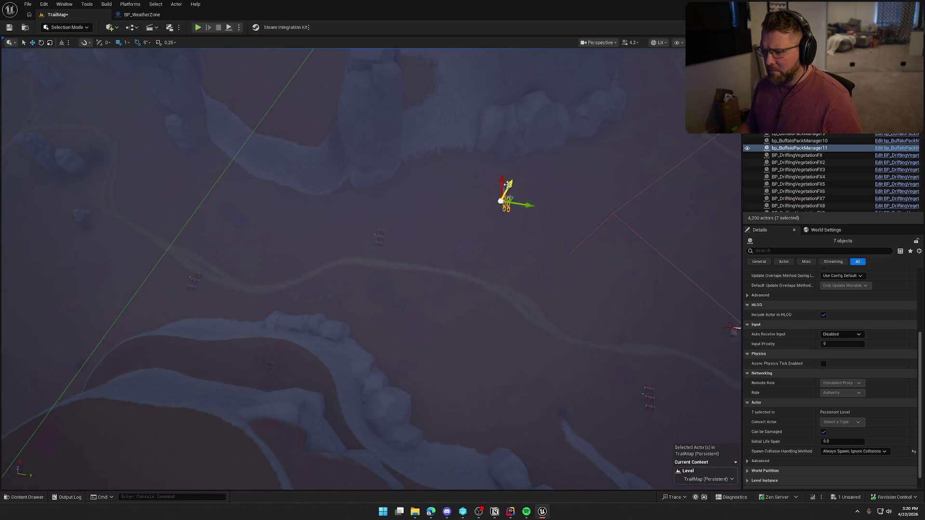
key("Escape")
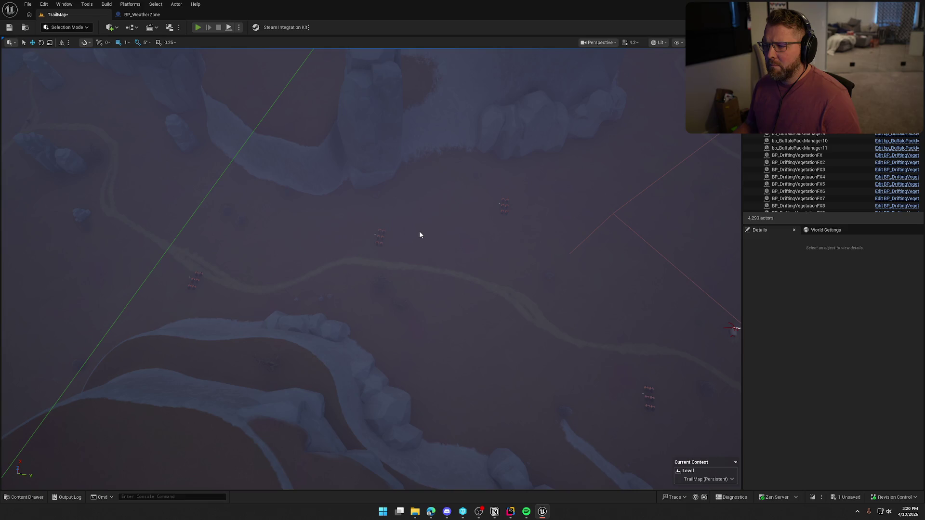
Start Play In Editor with Alt+P and run Checkpoint 2 from the console to respawn there.
key("alt+p")
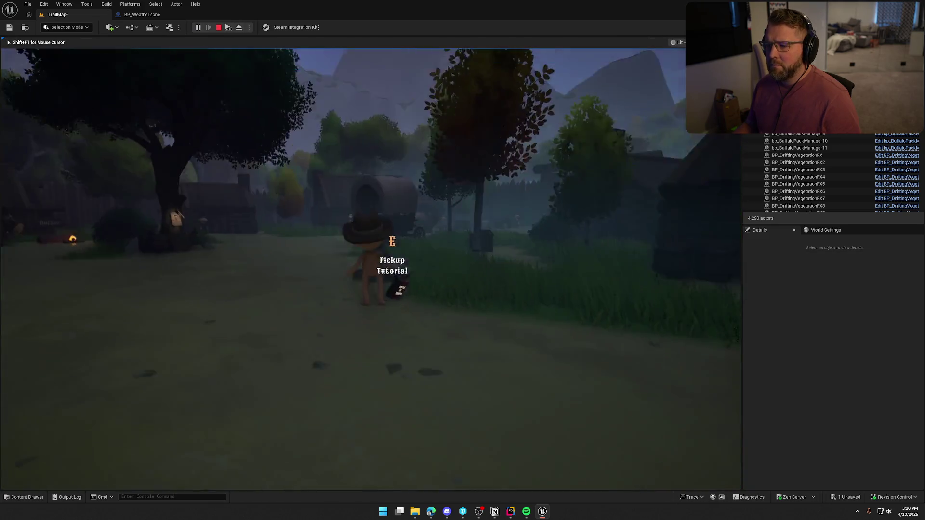
key("shift+w")
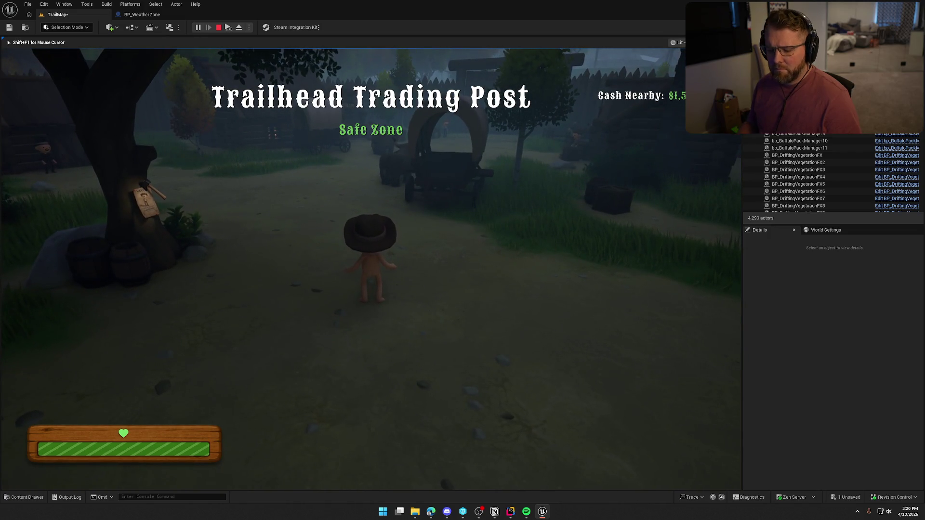
key("grave")
key("Up")
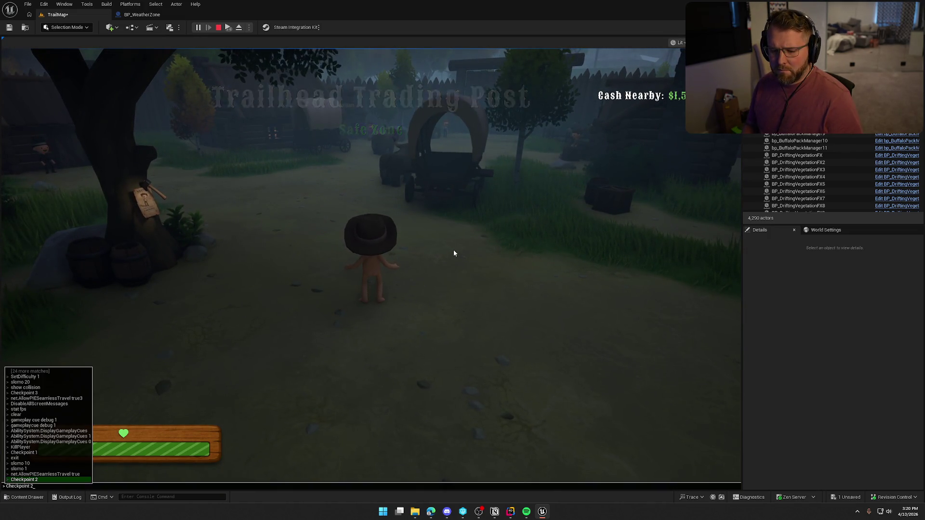
key("Return")
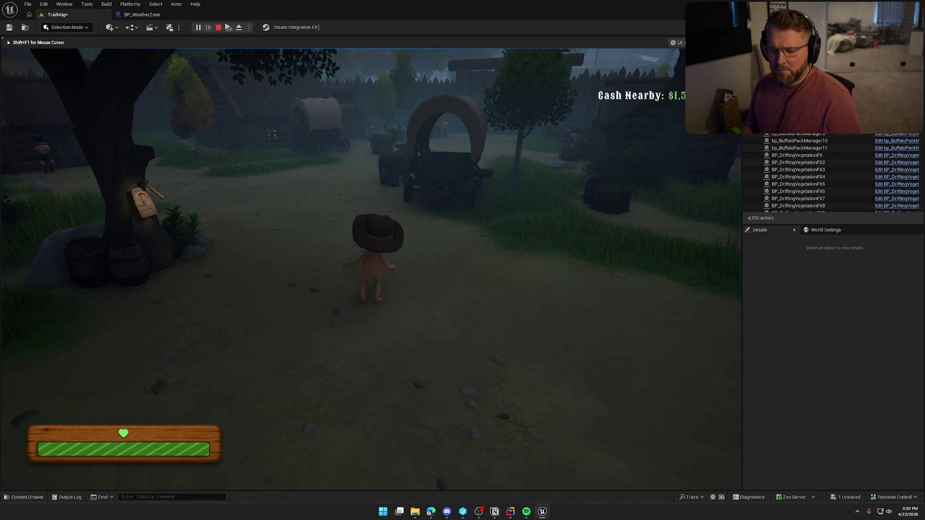
key("grave")
key("Up")
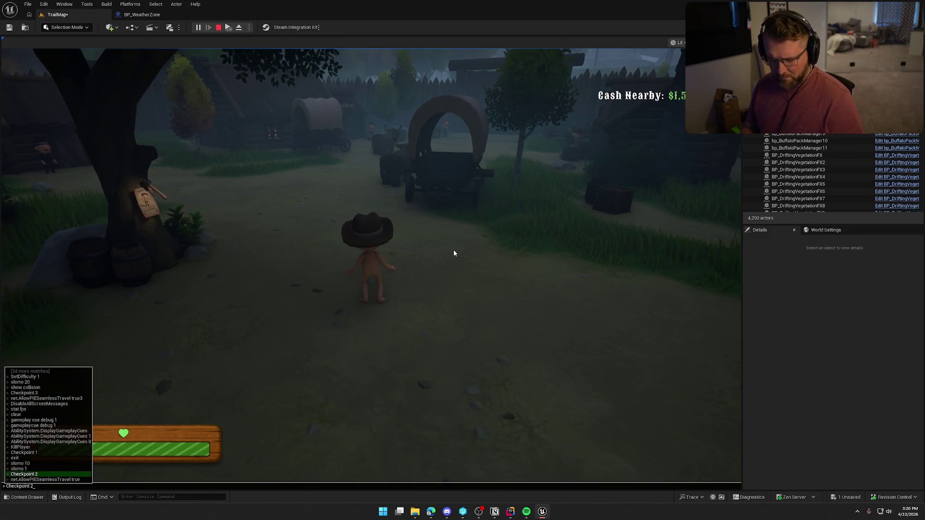
key("Return")
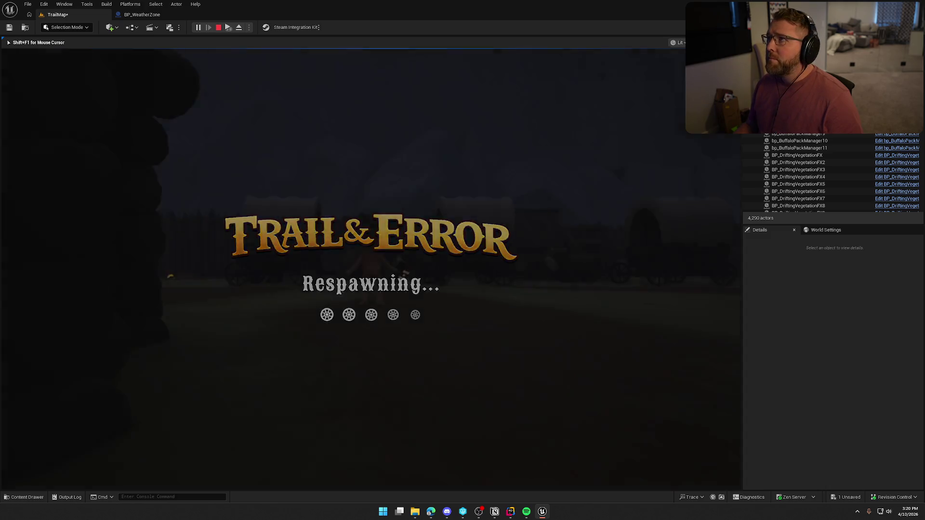
Walk between the wagons, ride an ox through the gate, and dismount.
key("w")
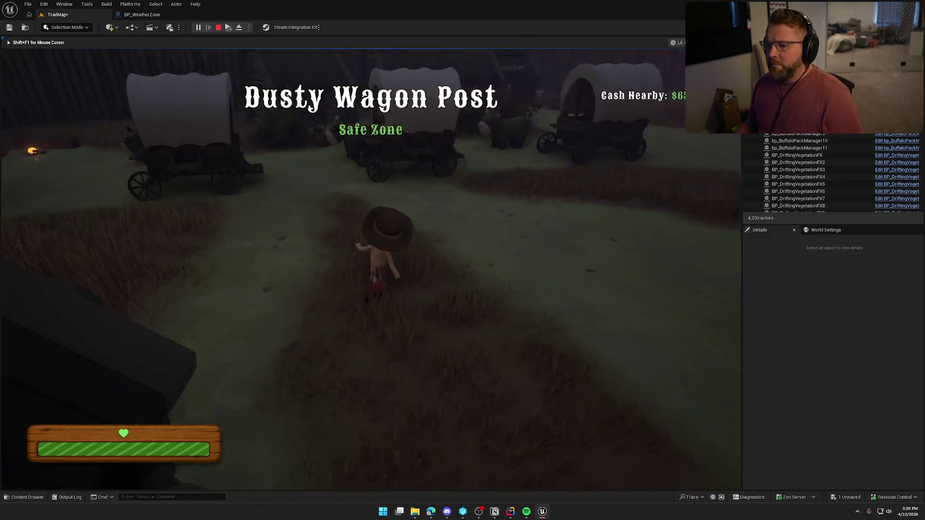
key("w")
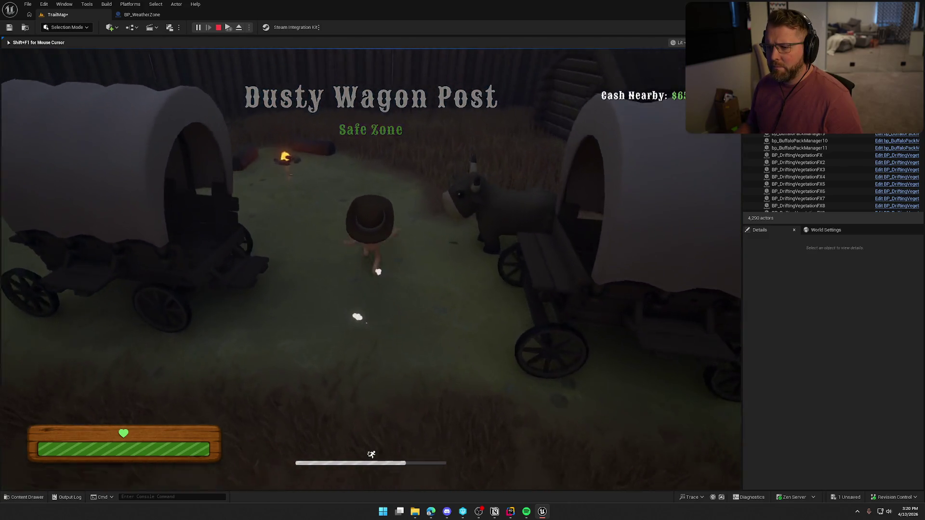
key("e")
key("w")
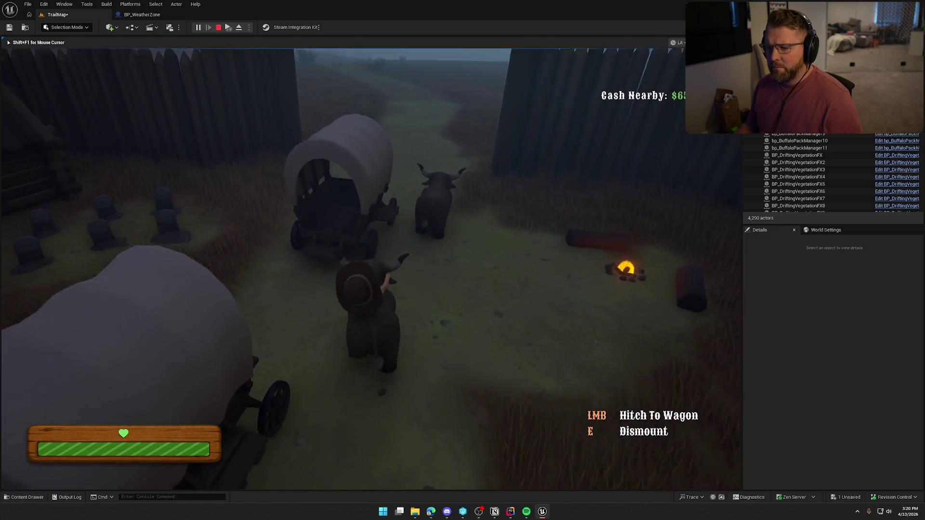
key("e")
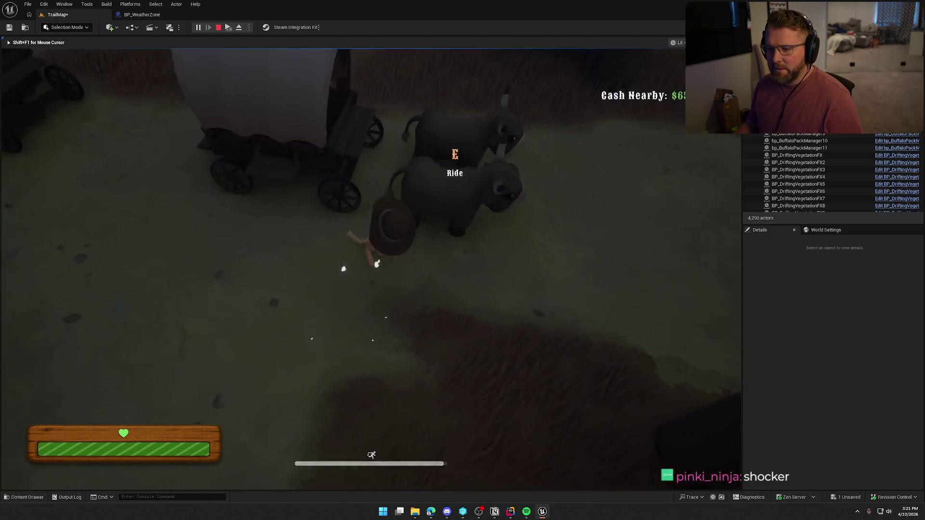
Board the wagon and drive it through the gate, steering along the path.
key("e")
key("w")
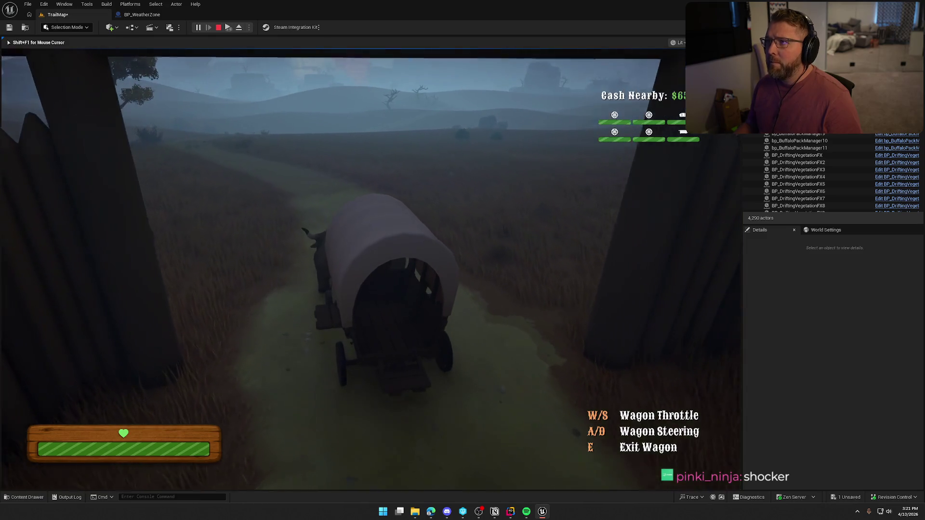
key("d")
key("d")
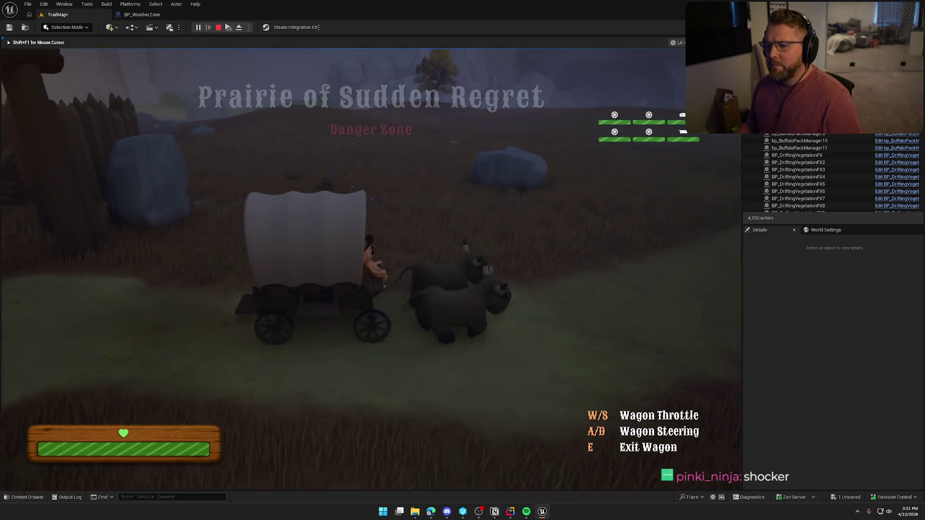
key("a")
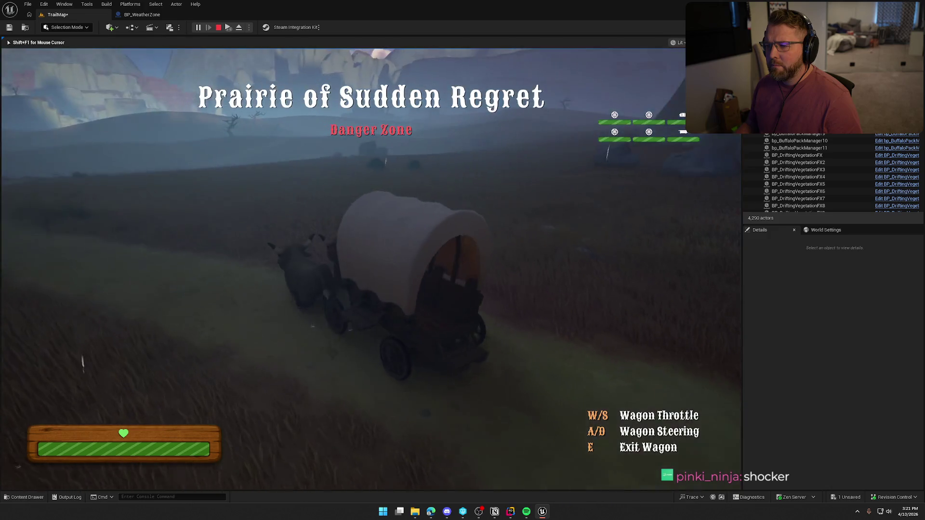
key("d")
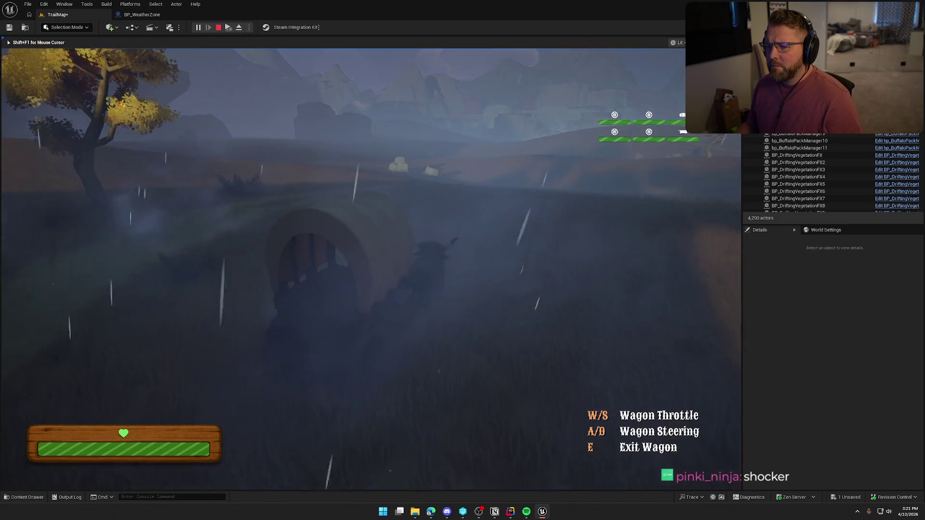
key("a")
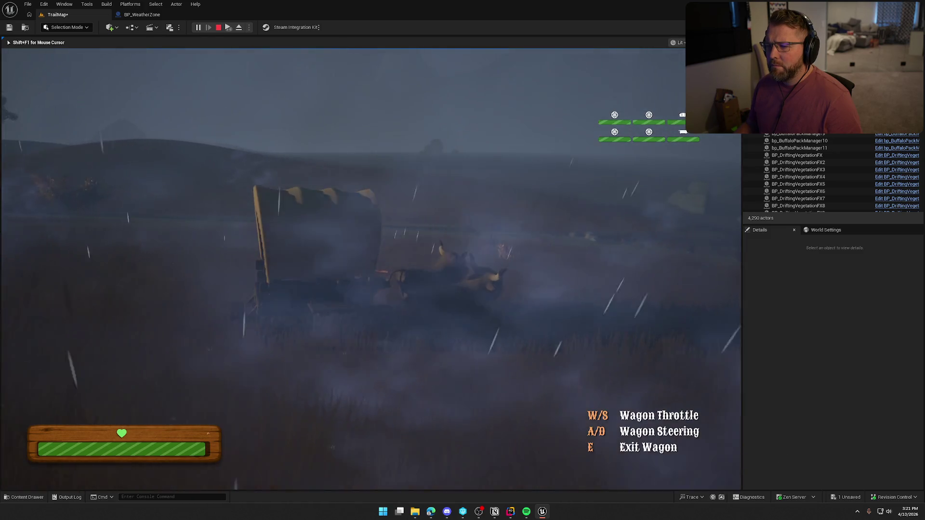
key("a")
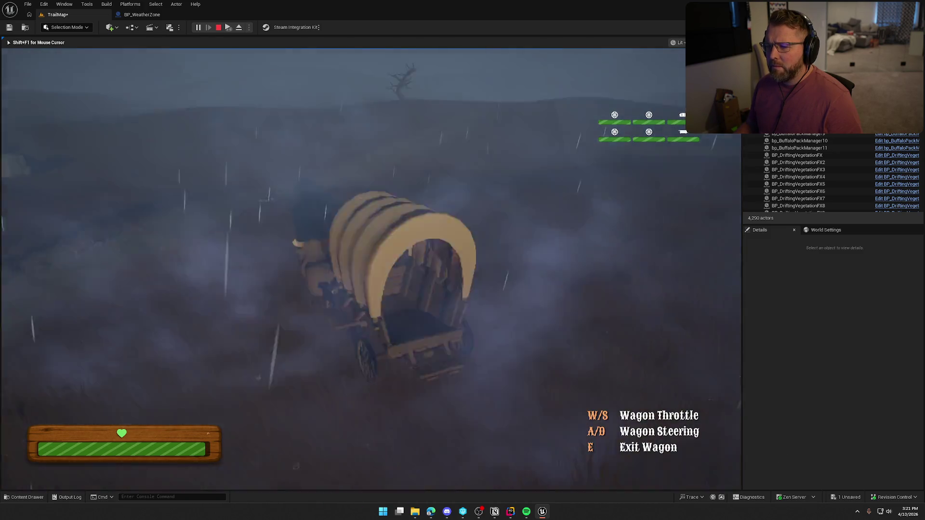
Keep steering the wagon across the rainy prairie and up the slope.
key("d")
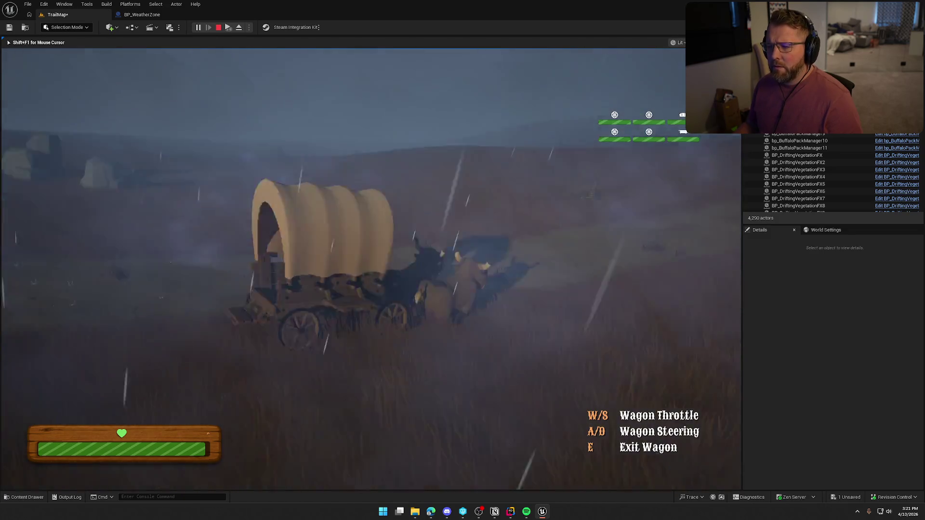
key("a")
key("d")
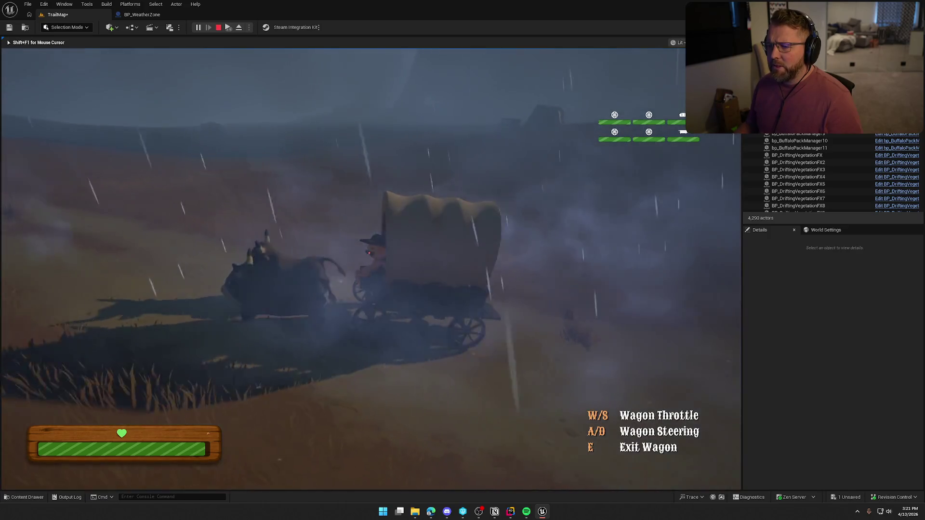
key("d")
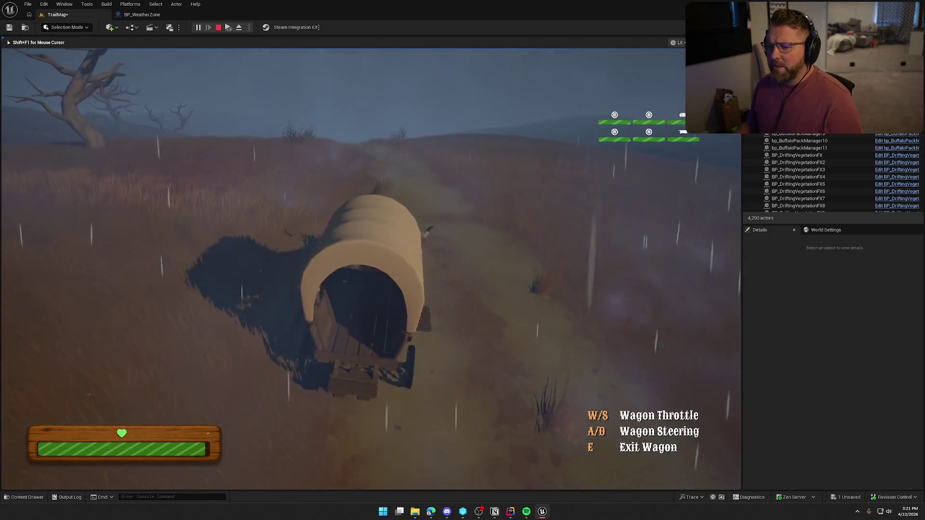
key("a")
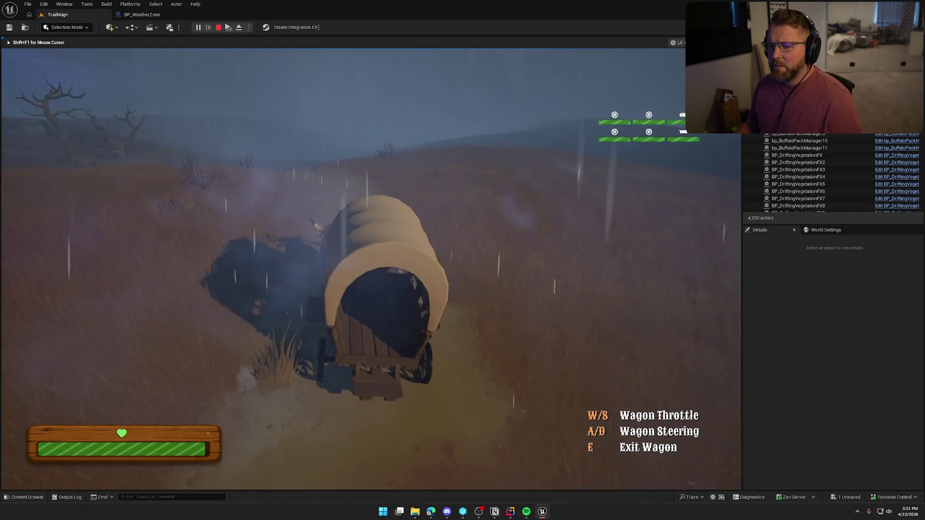
key("a")
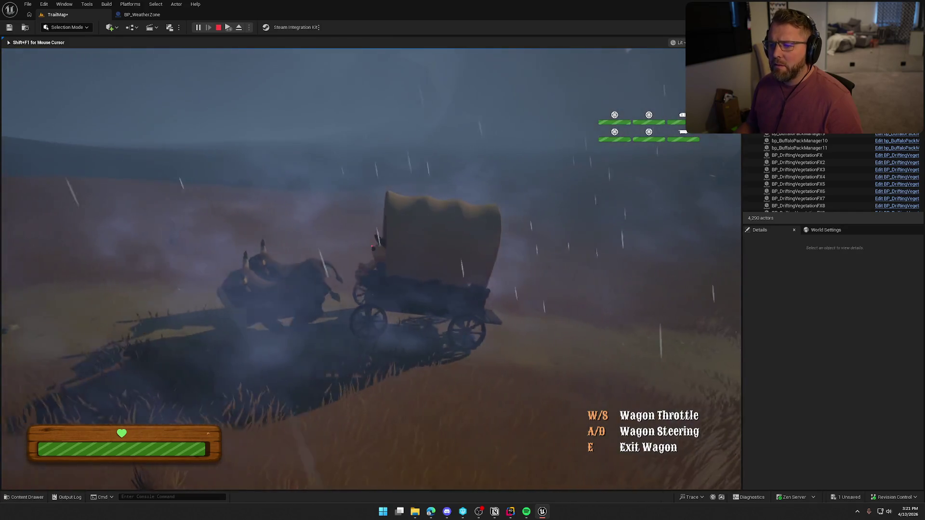
key("d")
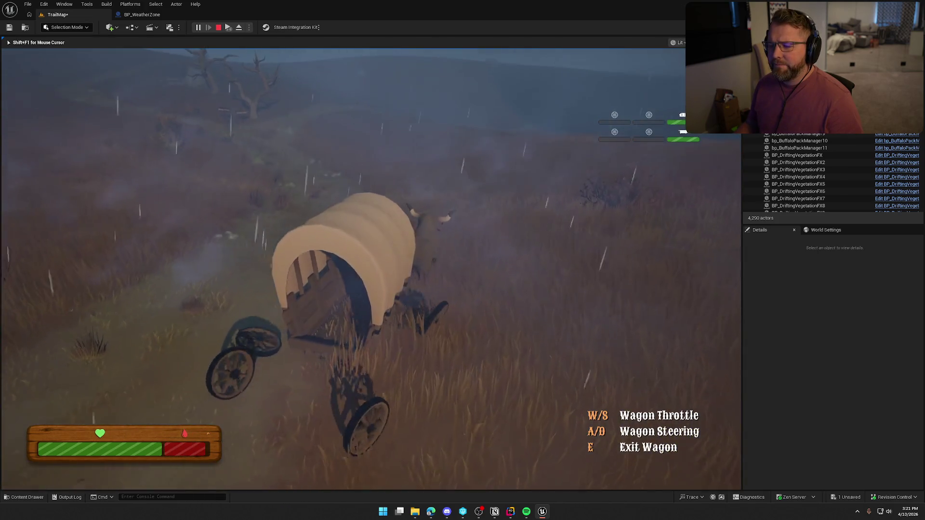
Leave the broken wagon and try carrying a loose wheel back to attach it.
key("e")
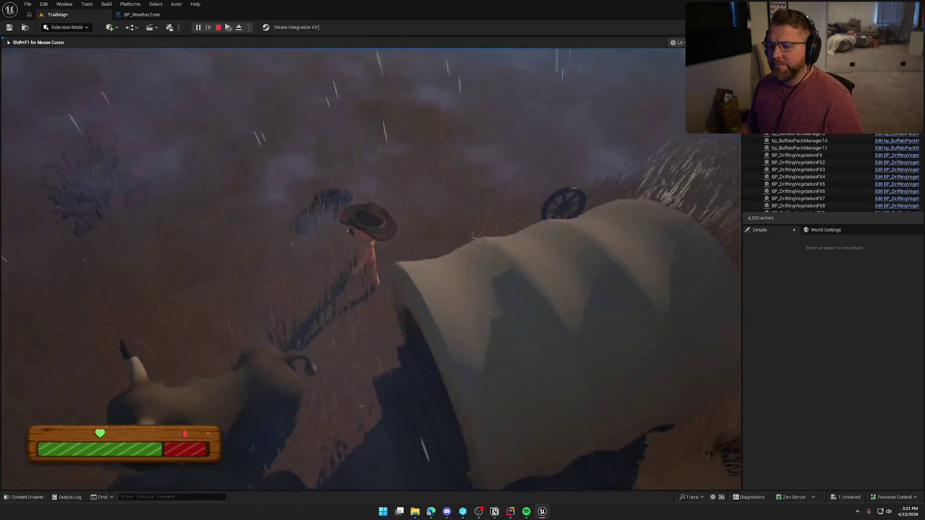
key("e")
key("w")
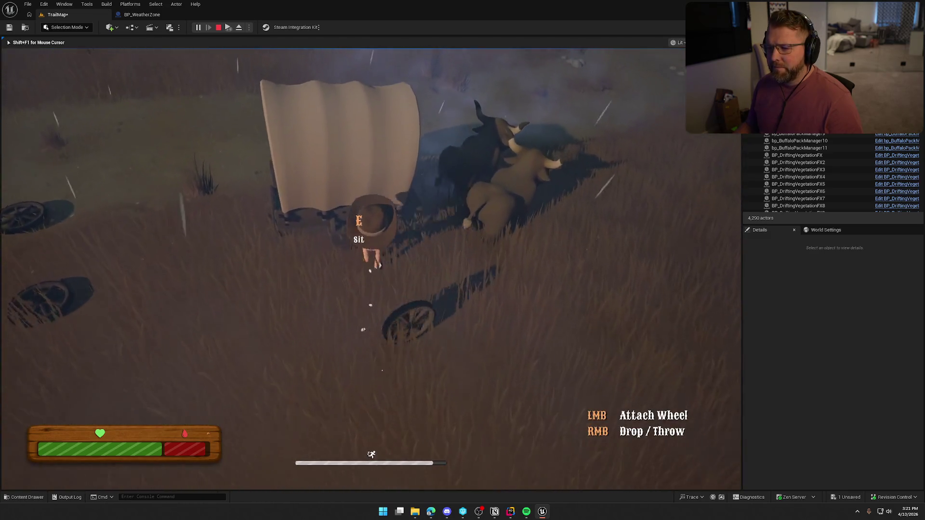
key("e")
key("w")
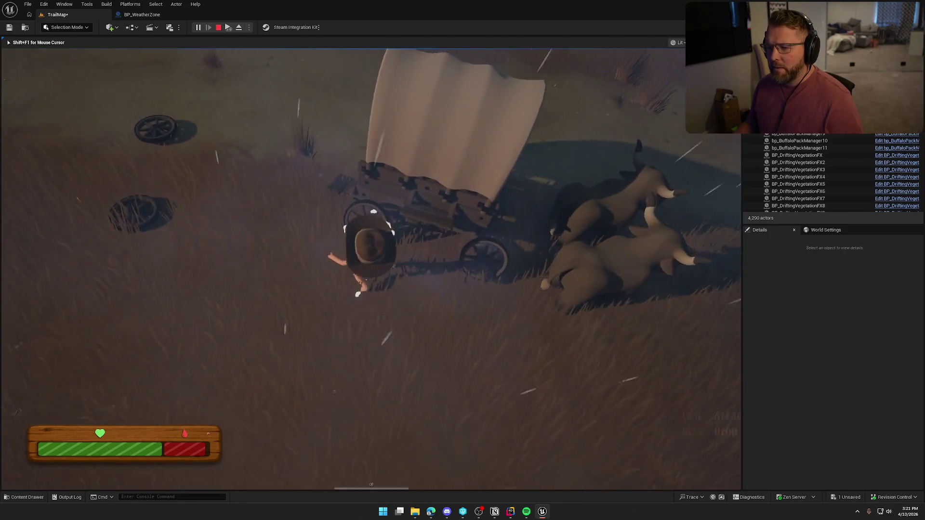
key("w")
key("e")
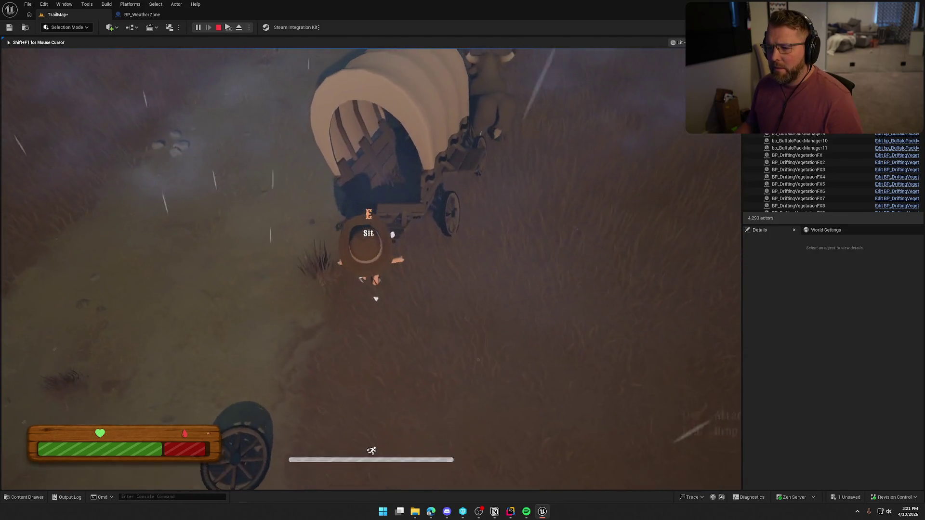
key("e")
key("w")
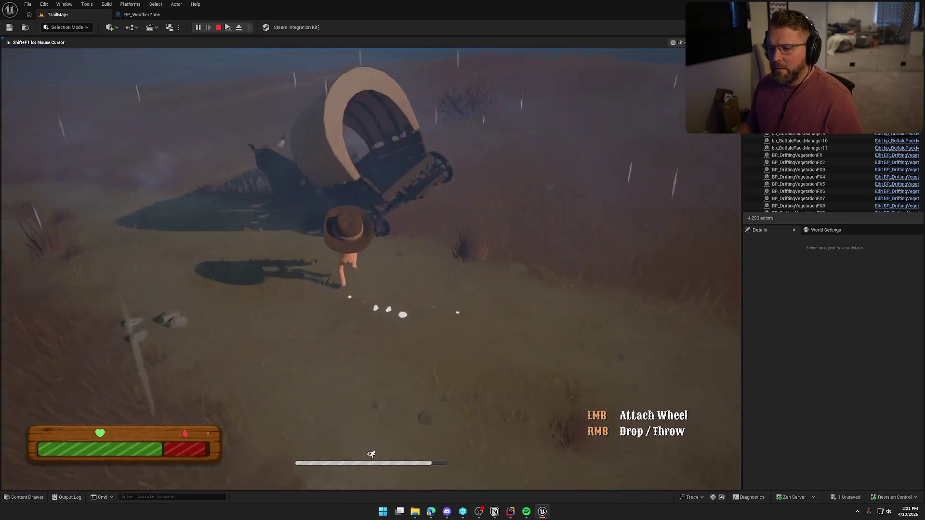
Walk off across the grass, then board the covered wagon to drive it.
key("s")
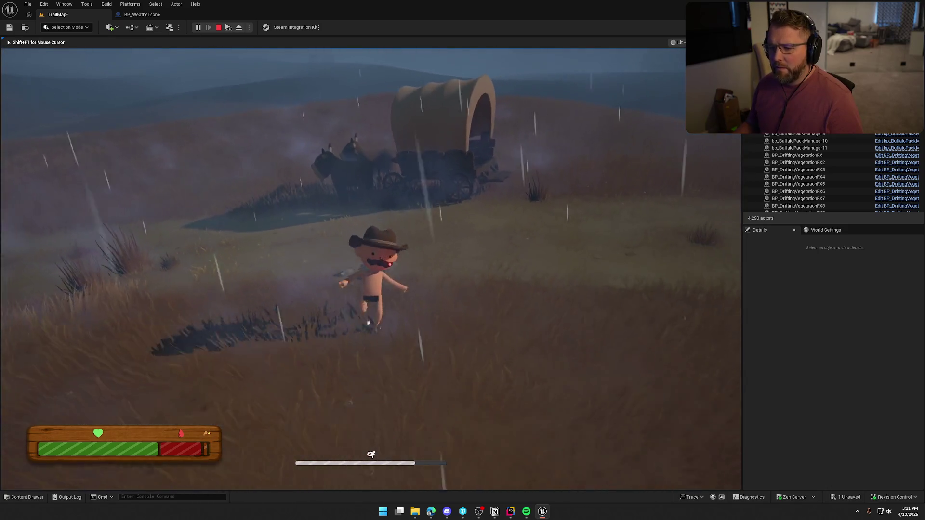
key("w")
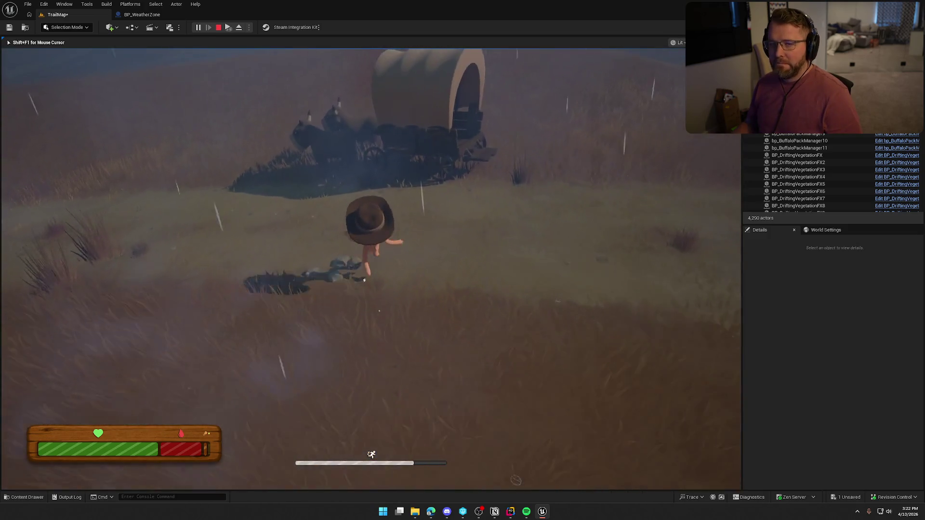
key("e")
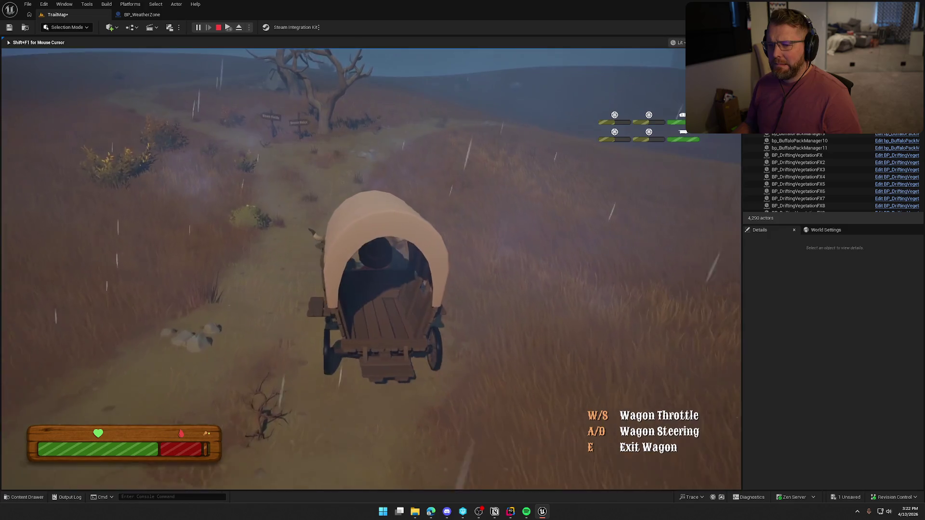
Drive the wagon past the Bison Fields and Scenic Ridge signs and up the trail.
key("w")
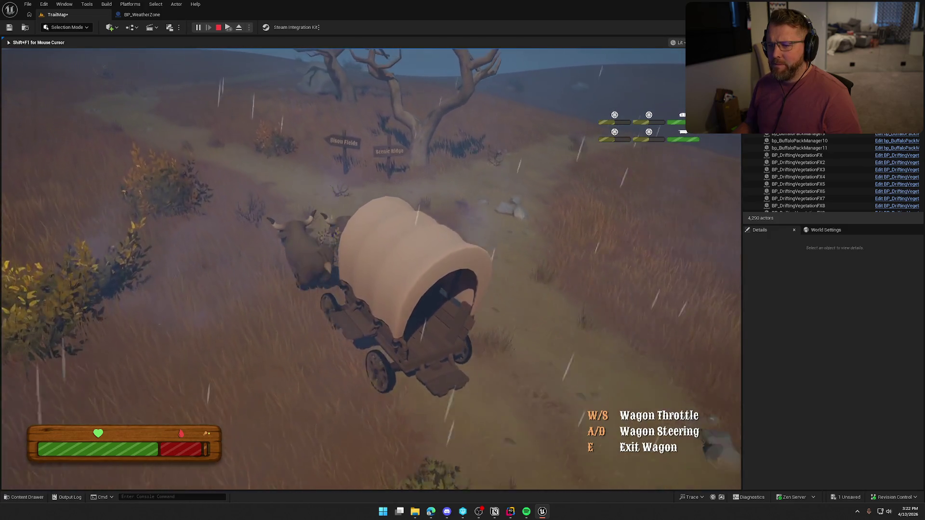
key("a")
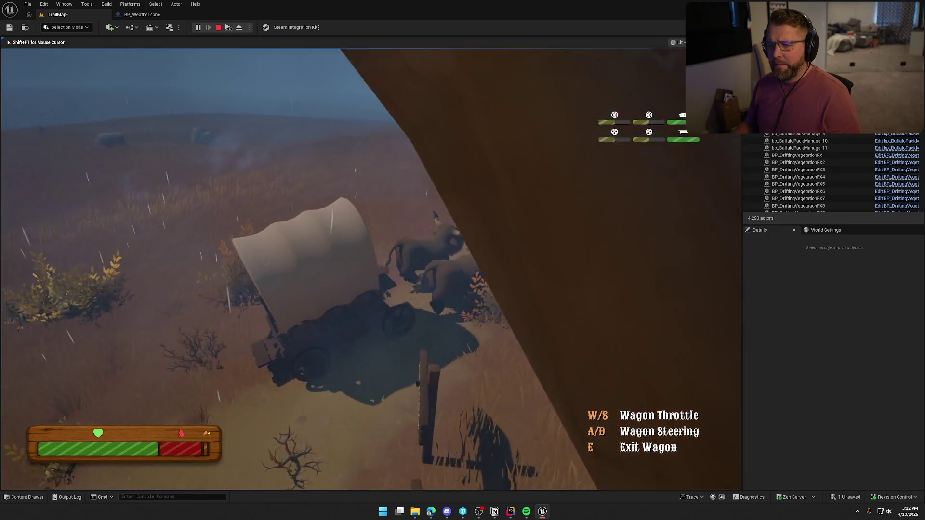
key("d")
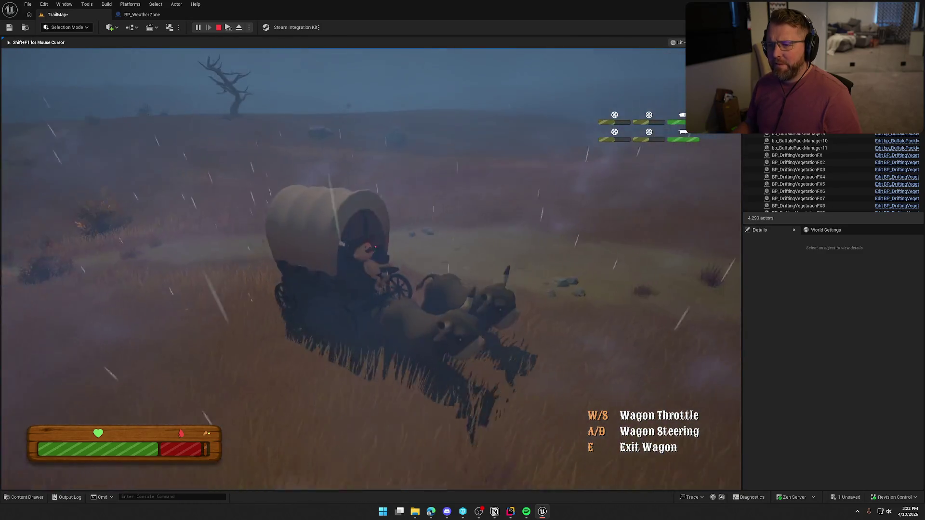
key("a")
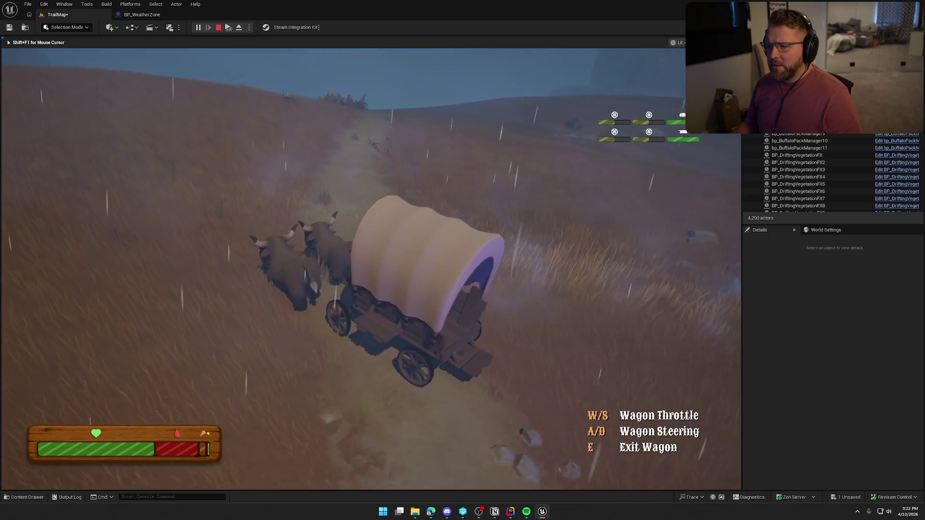
key("d")
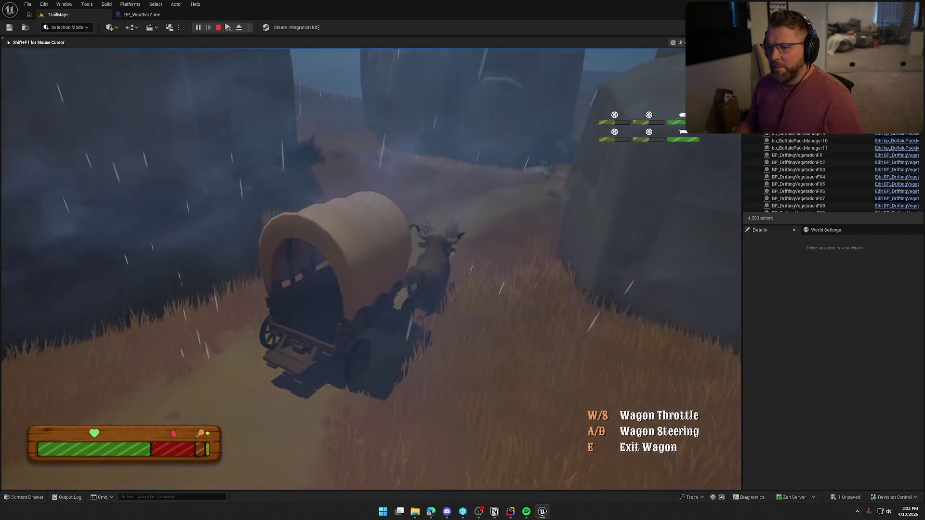
Steer the wagon along the rainy dirt trail past the large rocks toward the open field.
key("a")
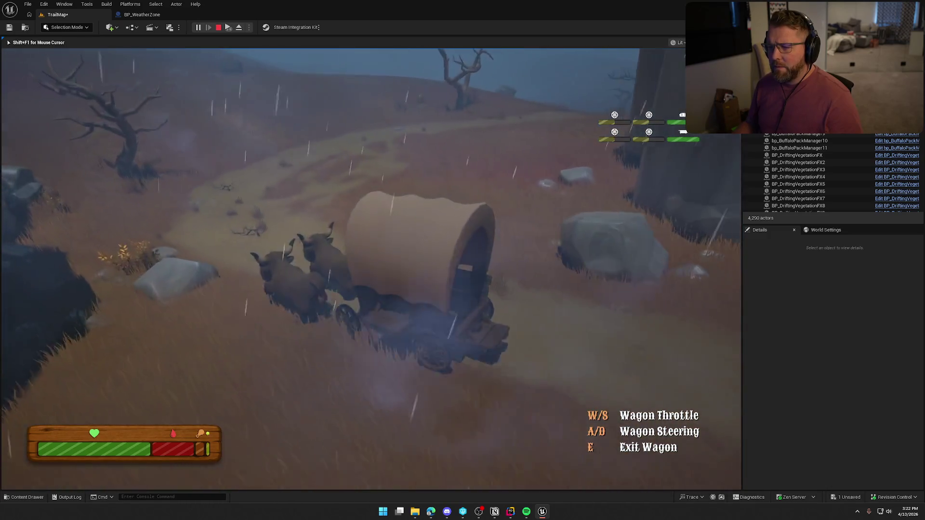
key("a")
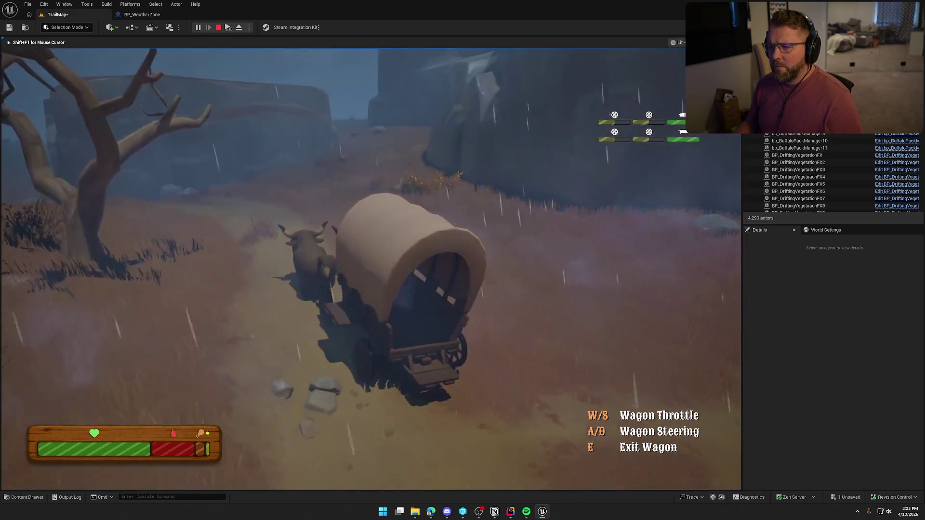
key("d")
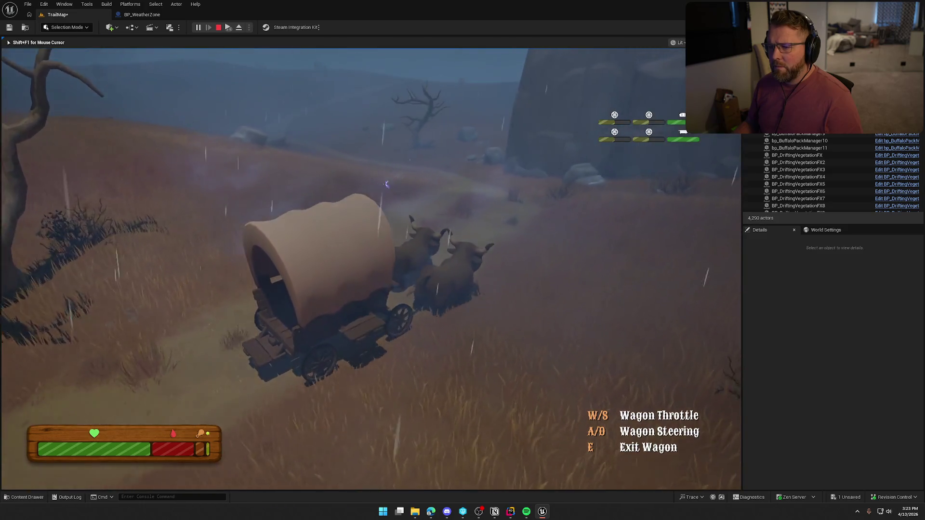
key("d")
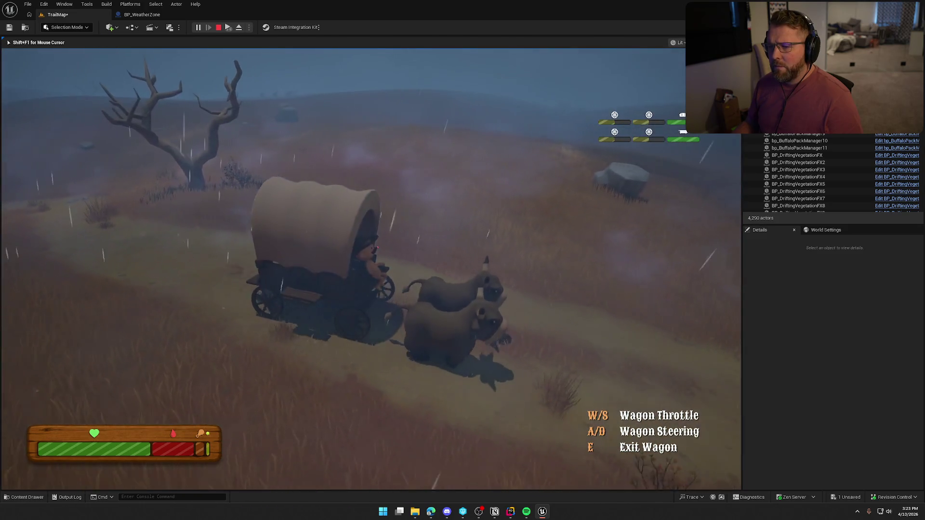
key("a")
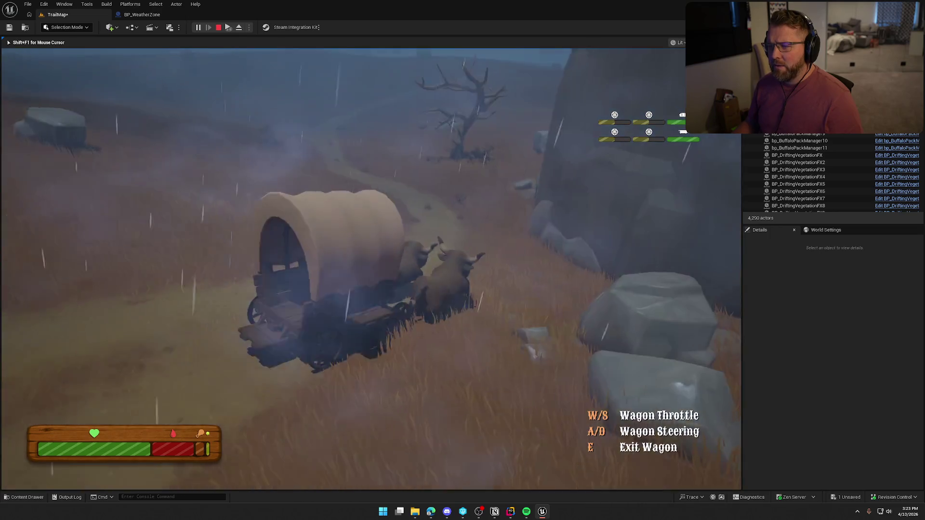
key("a")
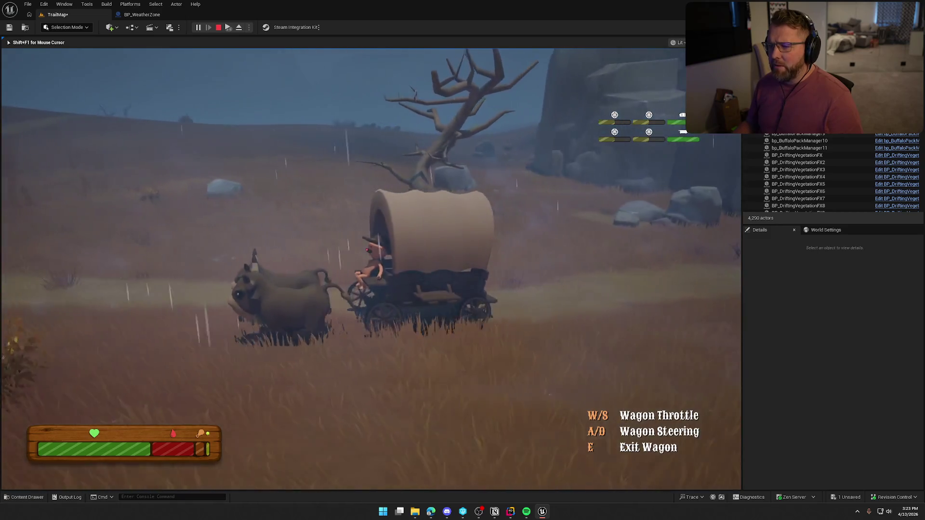
key("d")
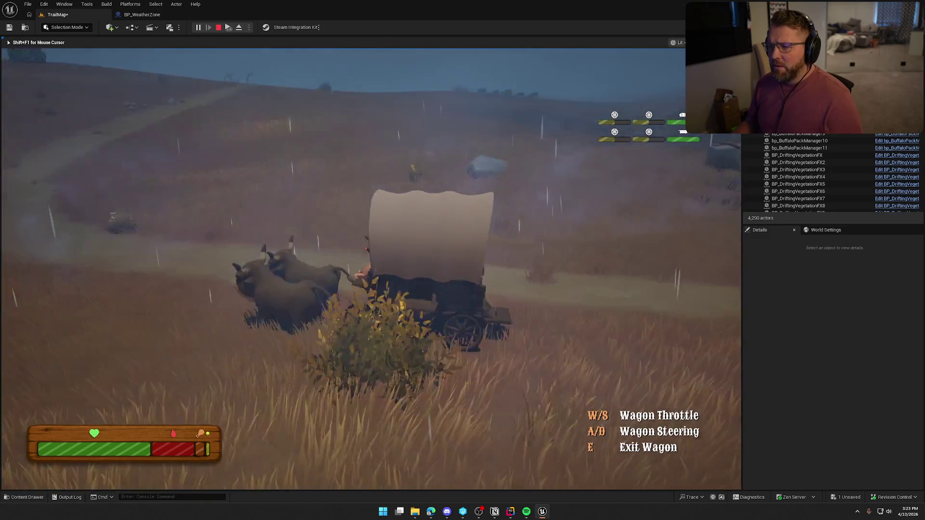
key("a")
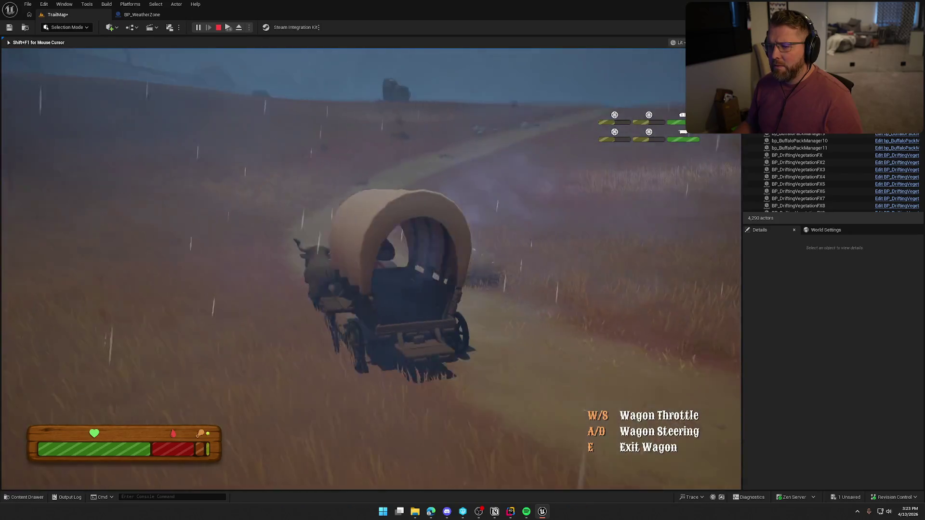
key("d")
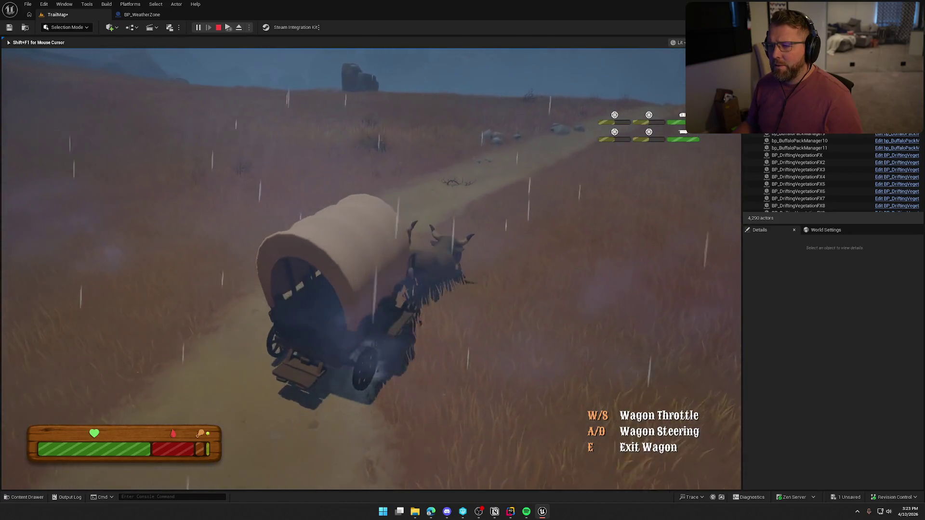
key("a")
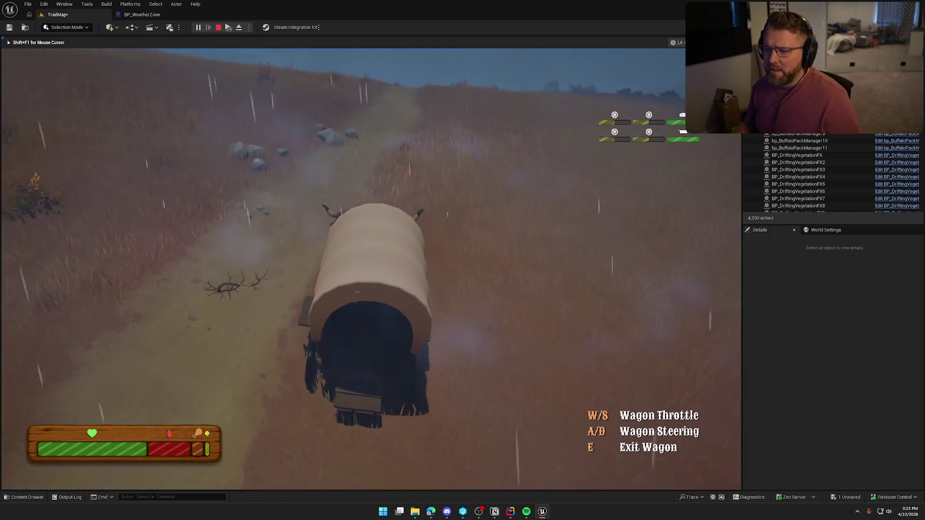
key("a")
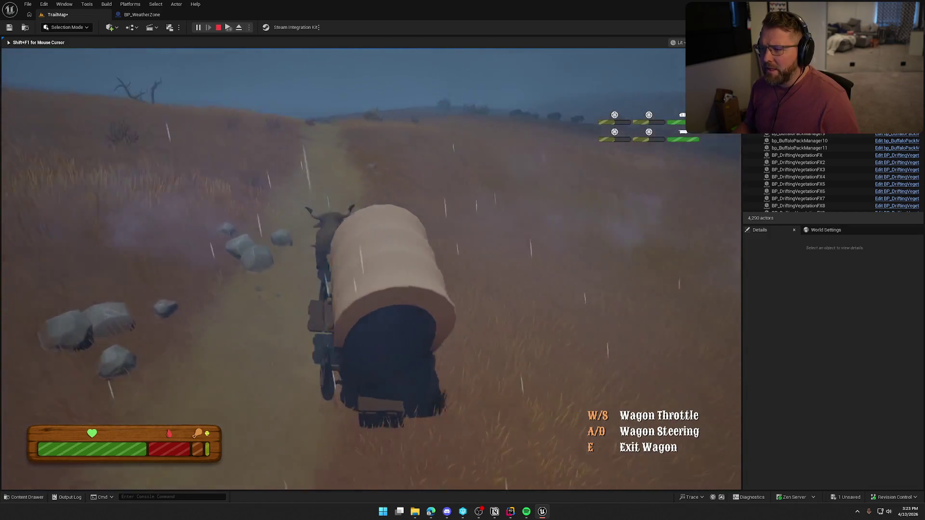
key("d")
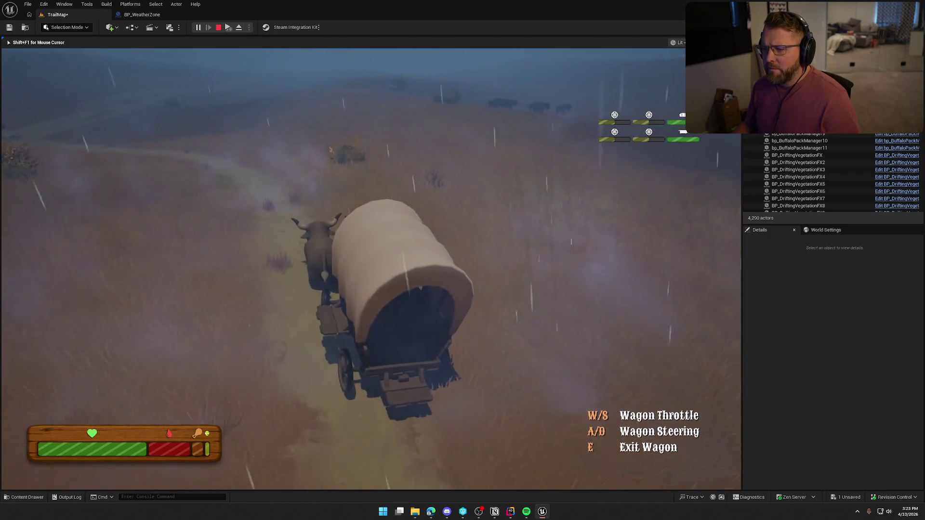
Steer the wagon left and right across the rainy grass field.
key("d")
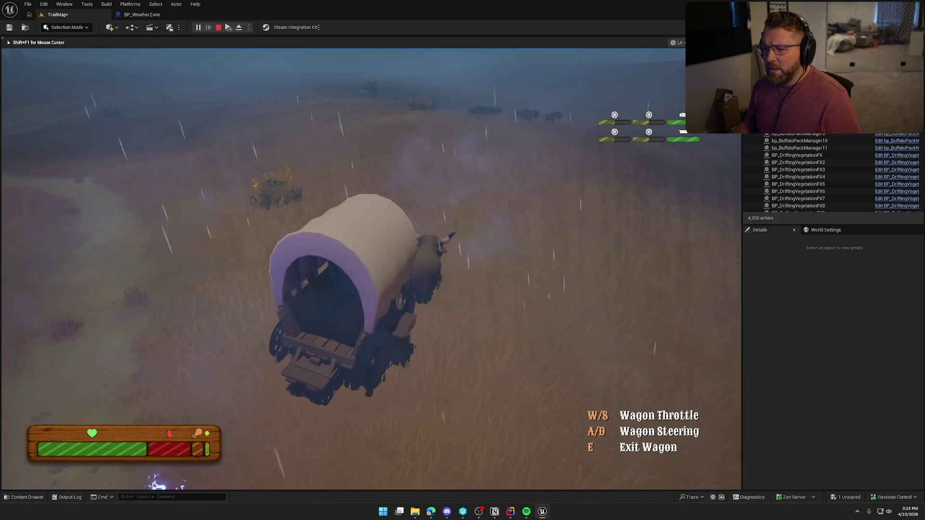
key("a")
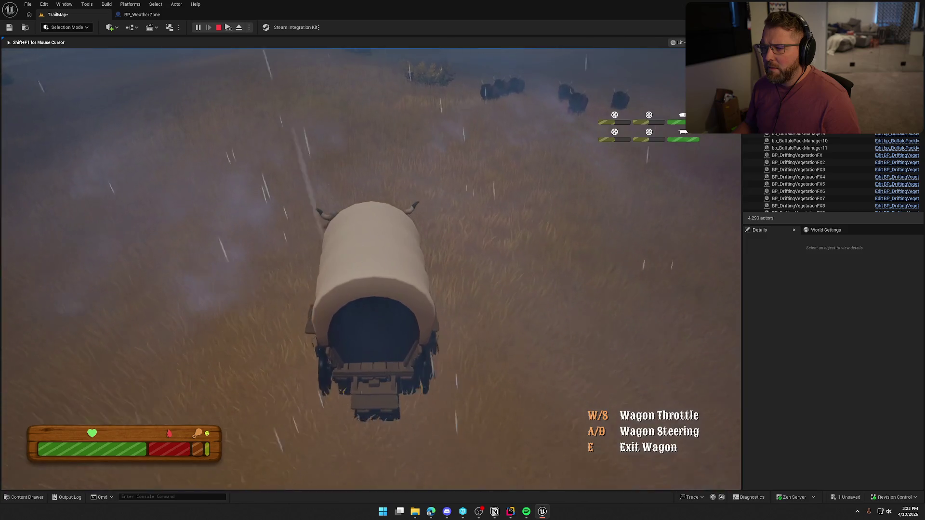
key("a")
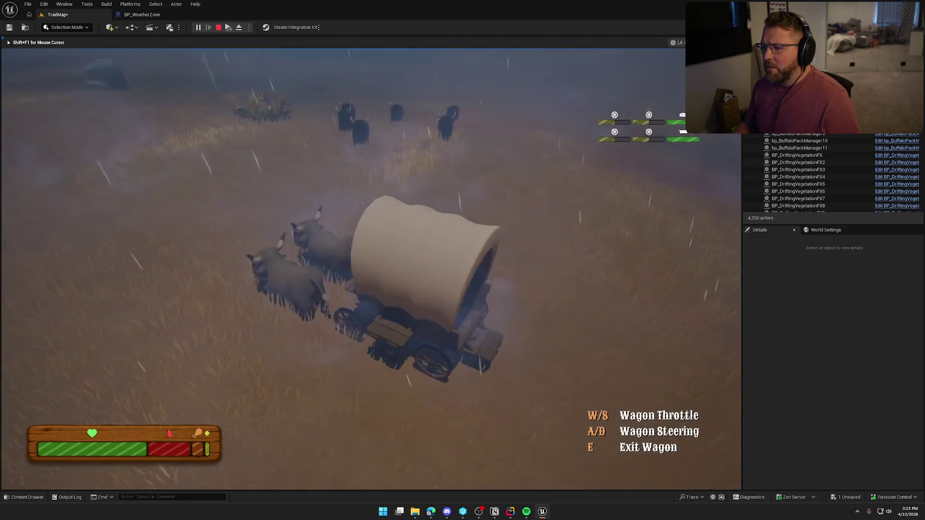
key("a")
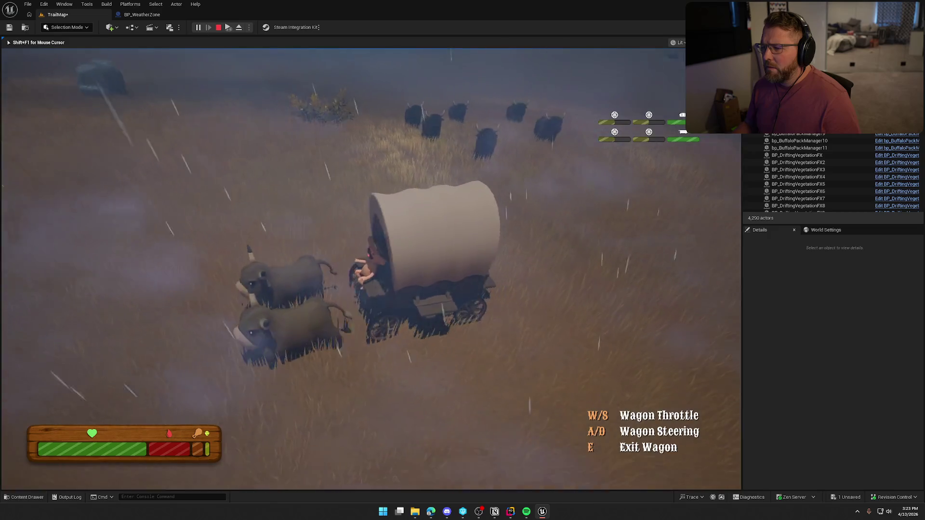
key("d")
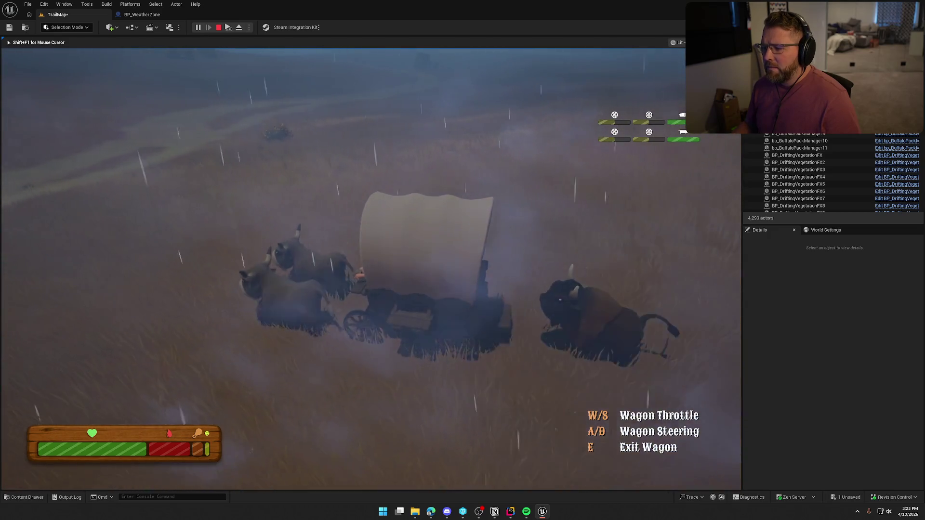
key("d")
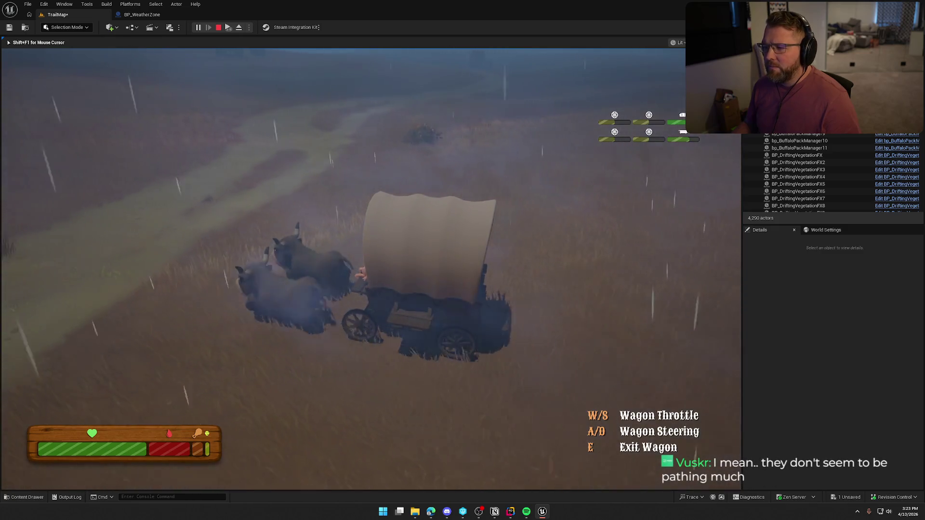
key("a")
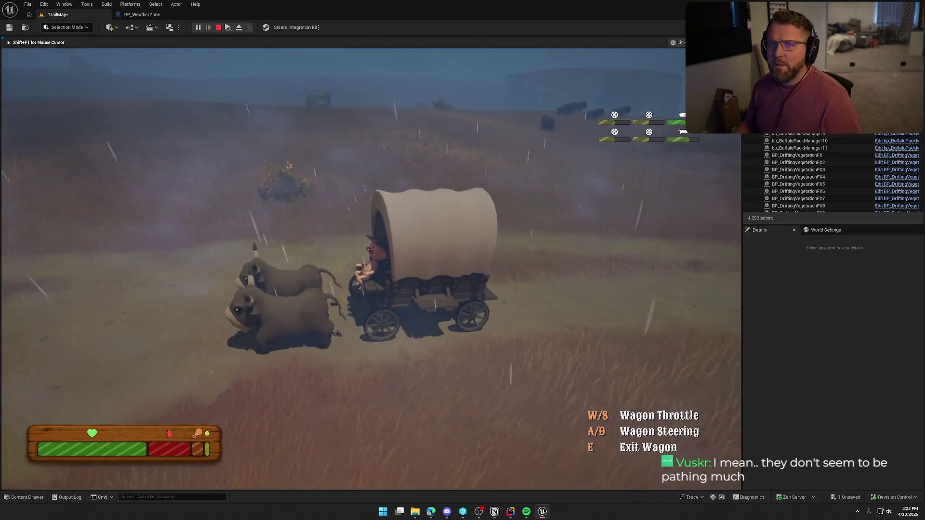
key("d")
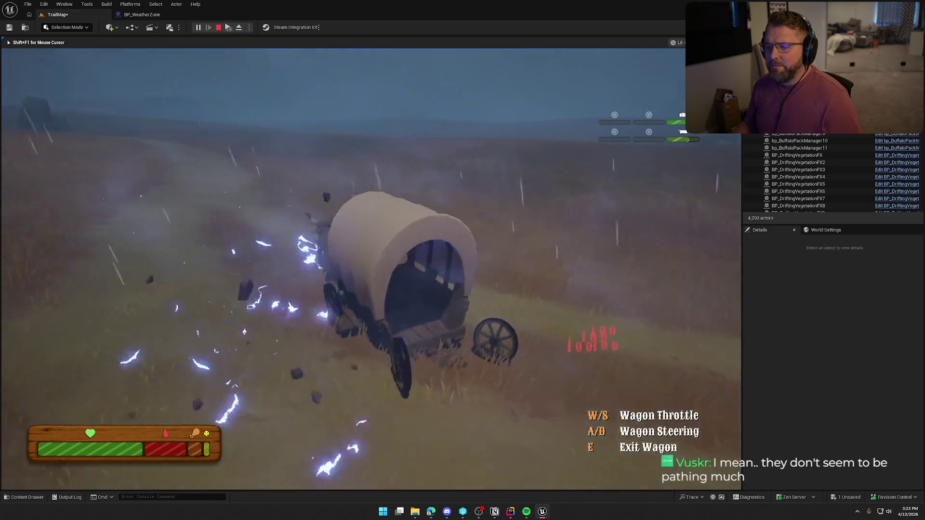
Leave the broken wagon, run around it into the tall grass, and climb back aboard.
key("e")
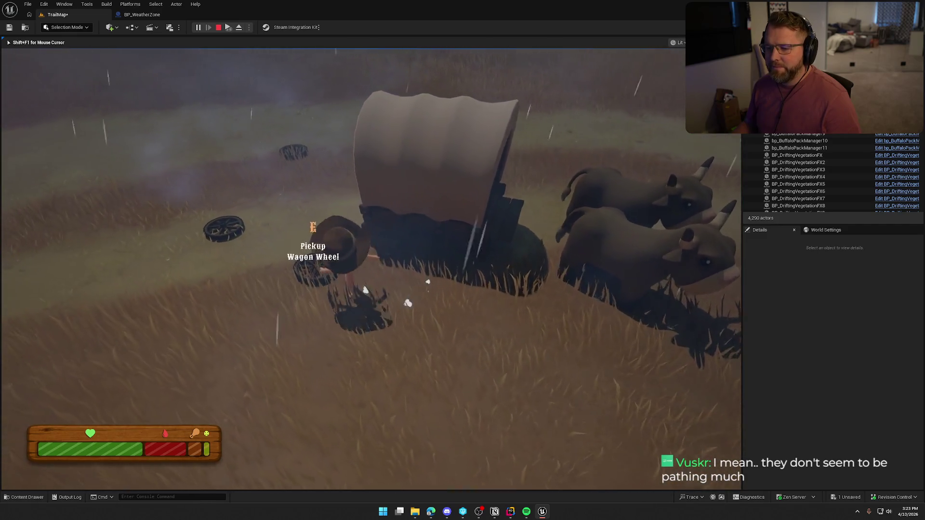
key("w")
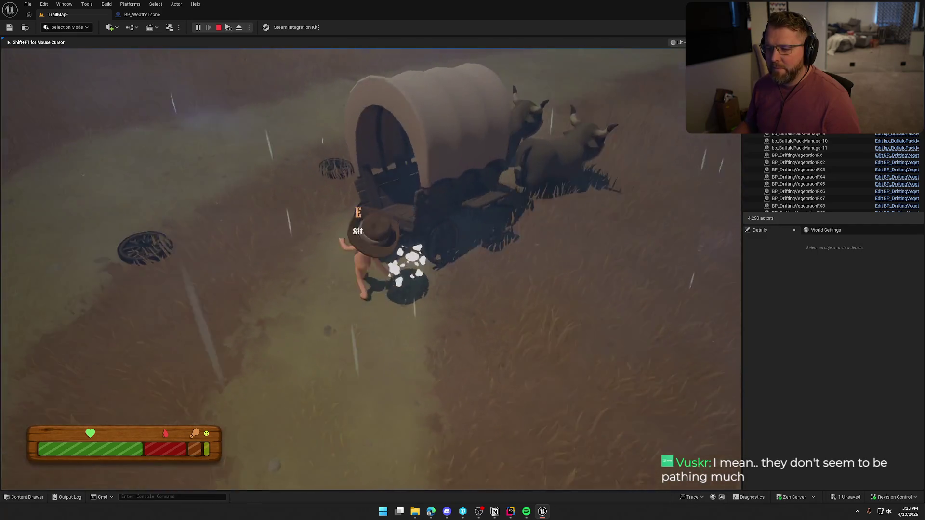
key("w")
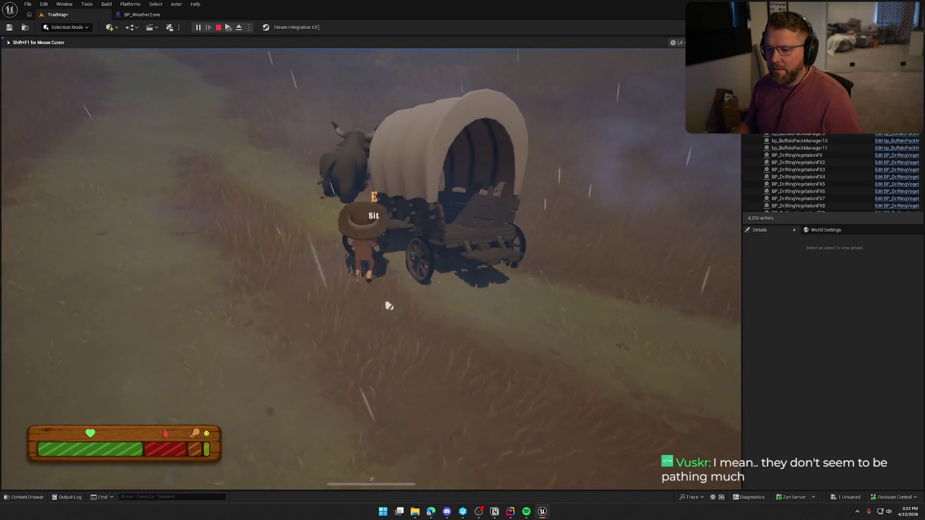
key("w")
key("w")
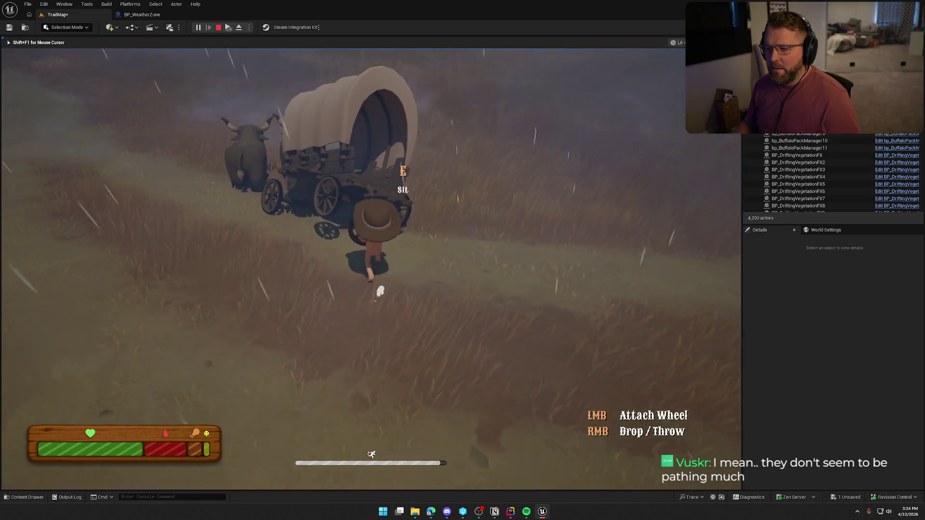
key("w")
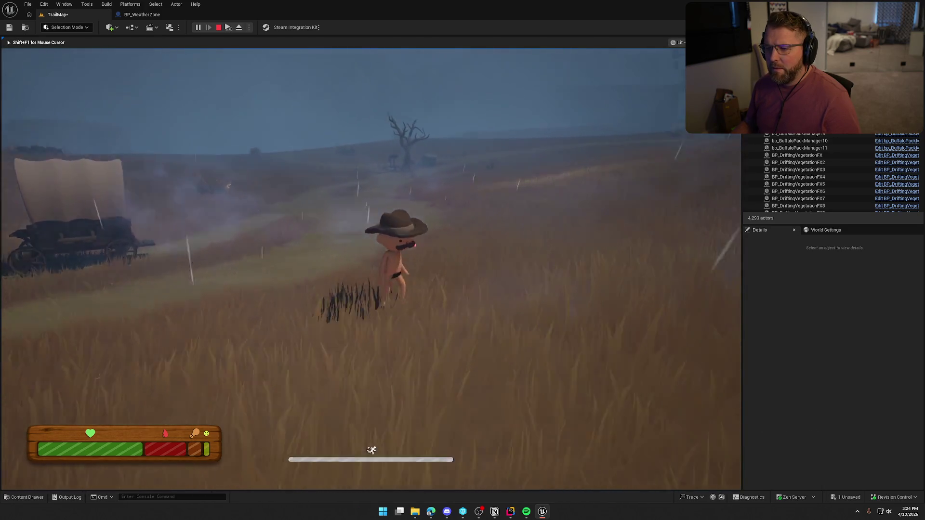
key("w")
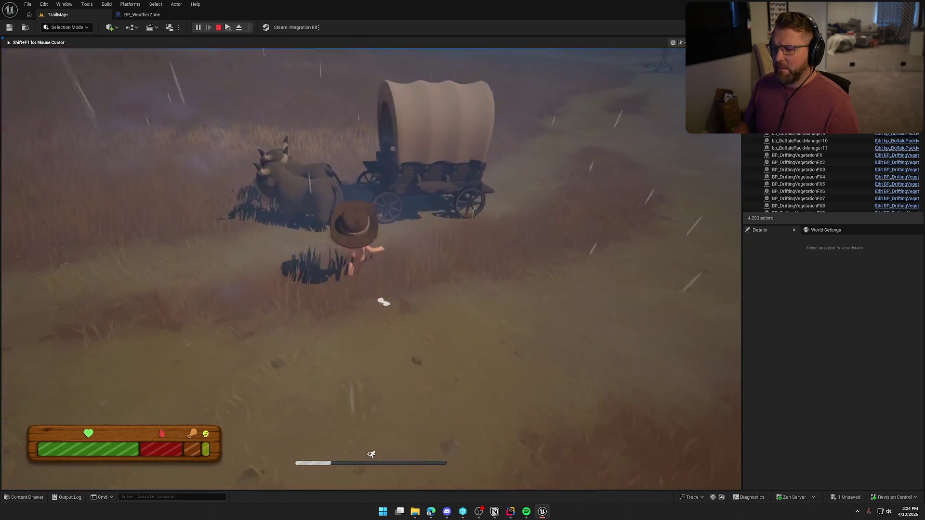
key("e")
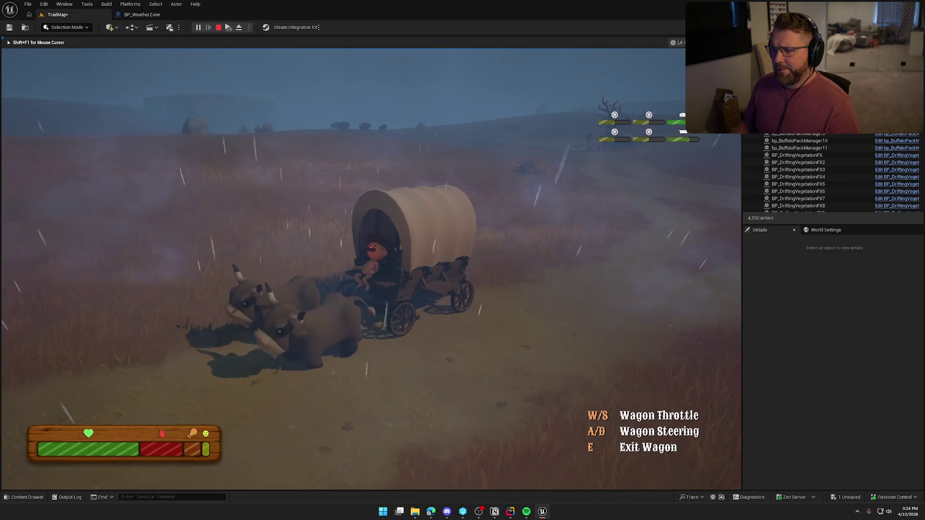
Drive the wagon rightward along the rainy trail, then stop the play session with Esc.
key("d")
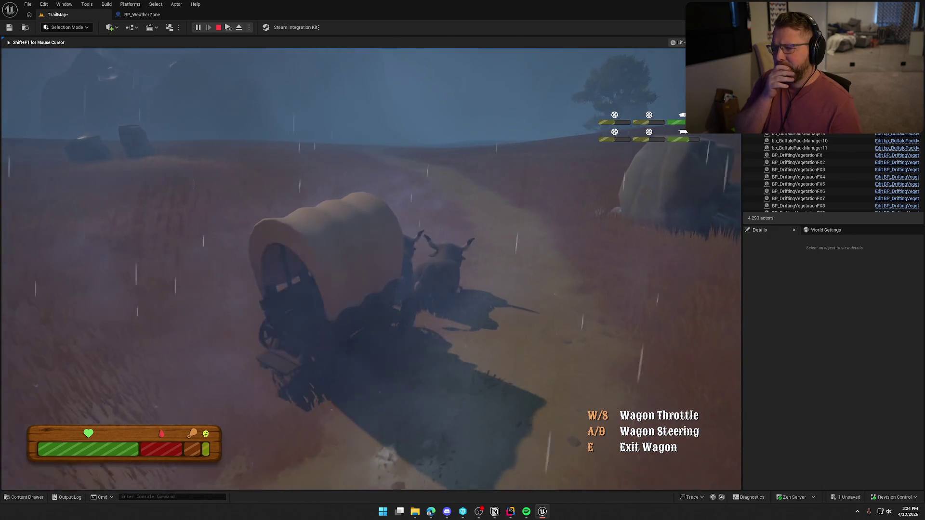
key("w")
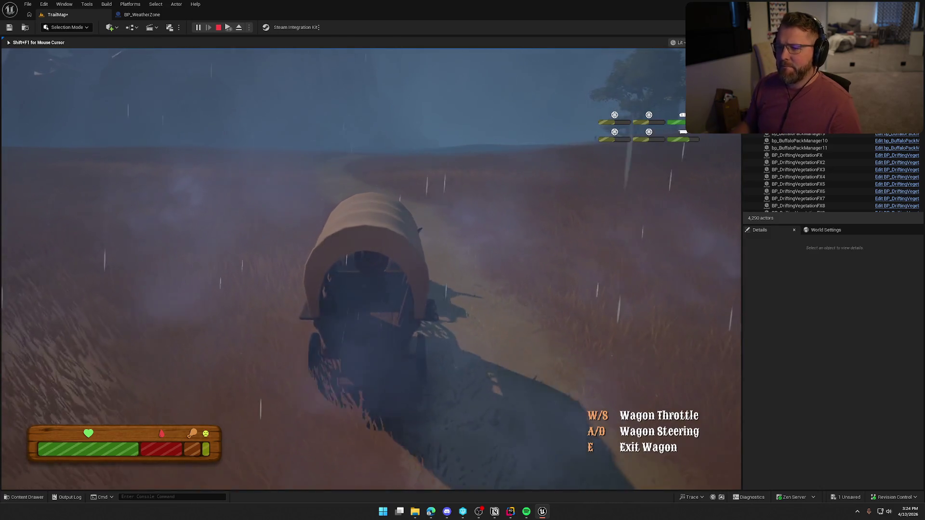
key("d")
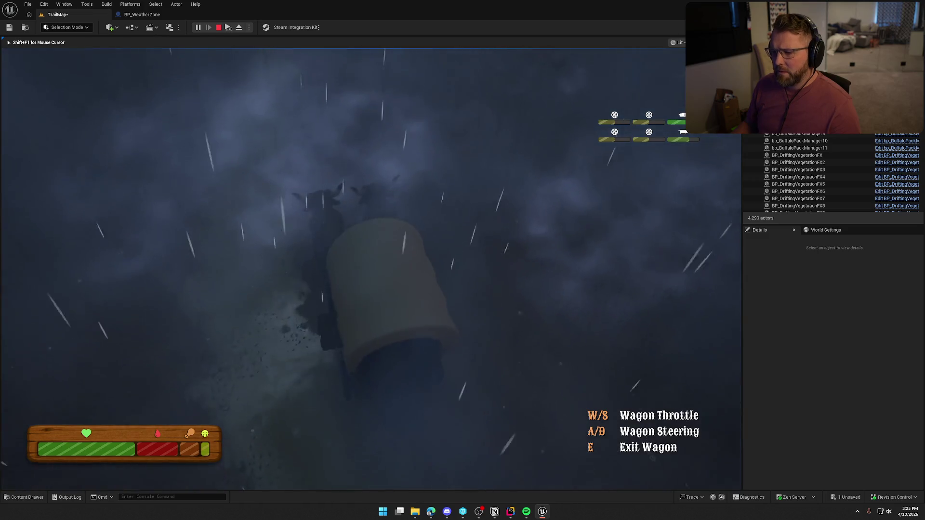
key("Escape")
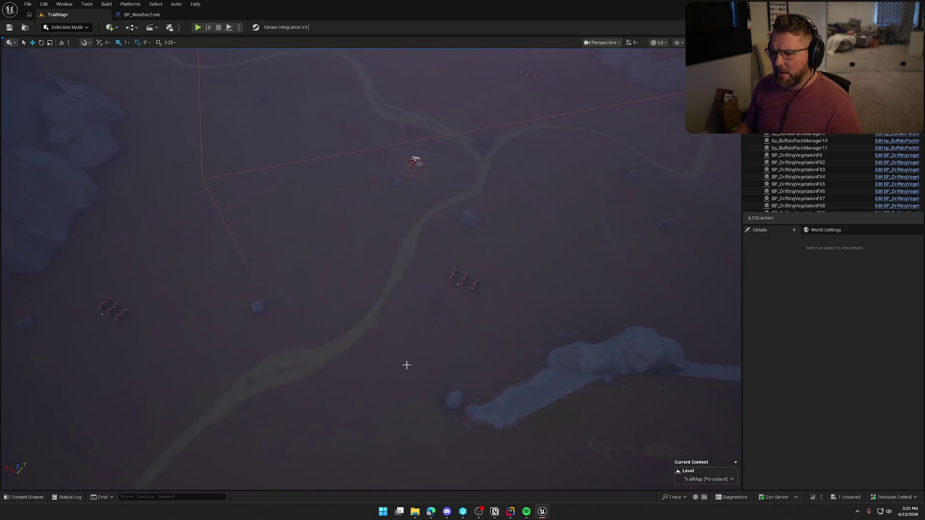
Open bp_AI_Buffalo from a selected buffalo, inspect its AIPerception sight settings, and save it.
left_click(464, 284)
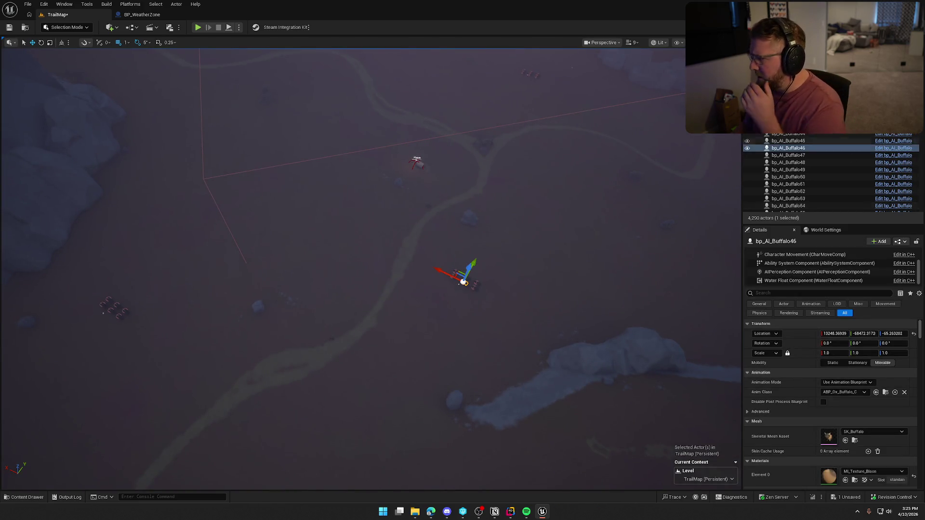
left_click(902, 142)
left_click(902, 142)
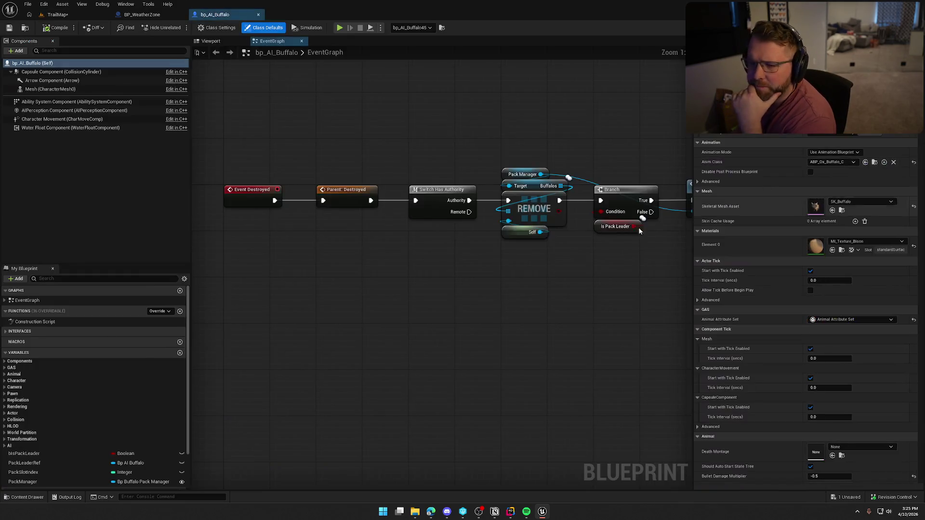
left_click(56, 112)
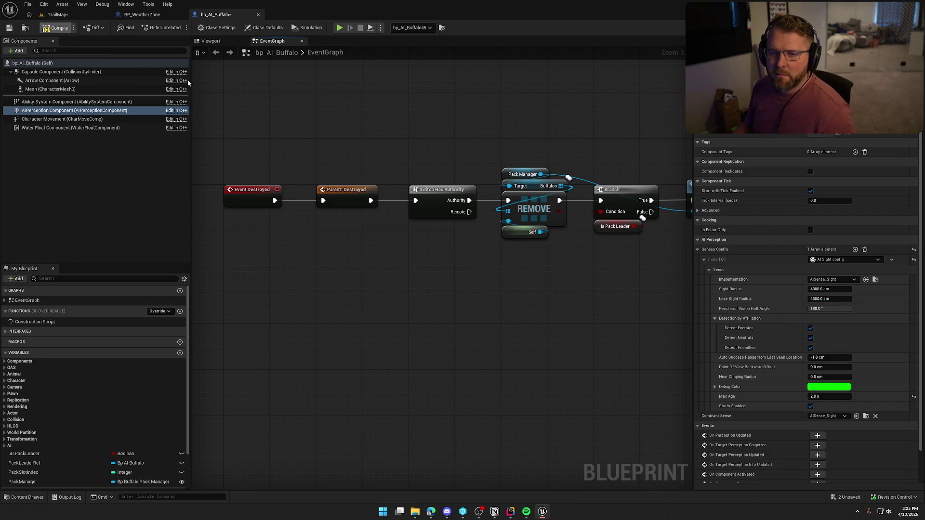
key("ctrl+shift+s")
left_click(474, 337)
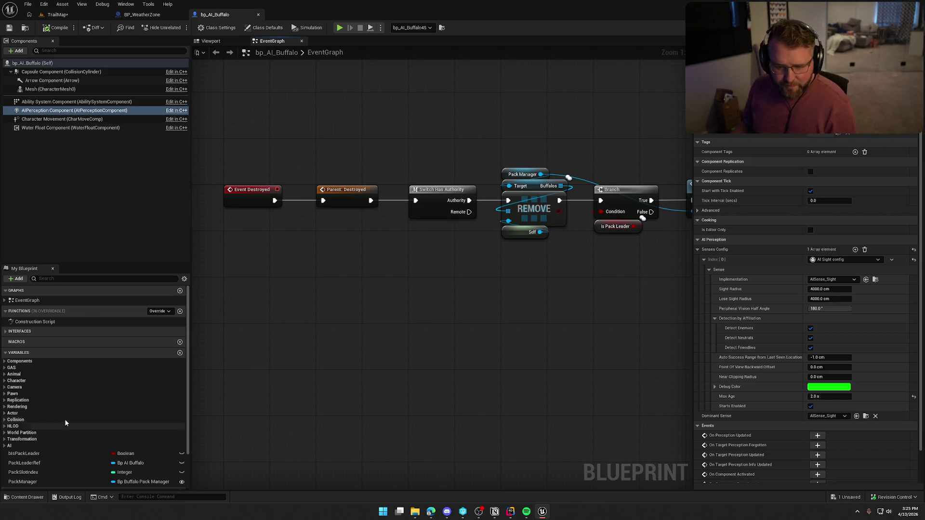
Open ST_Buffalo from the Animal variables, save it with AggroDistance 4000.0, and return to TrailMap.
left_click(8, 375)
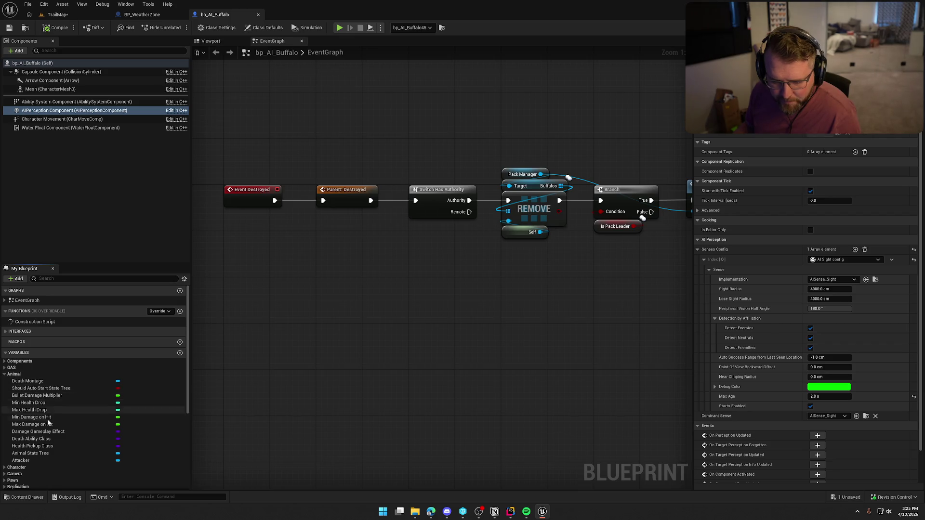
left_click(42, 454)
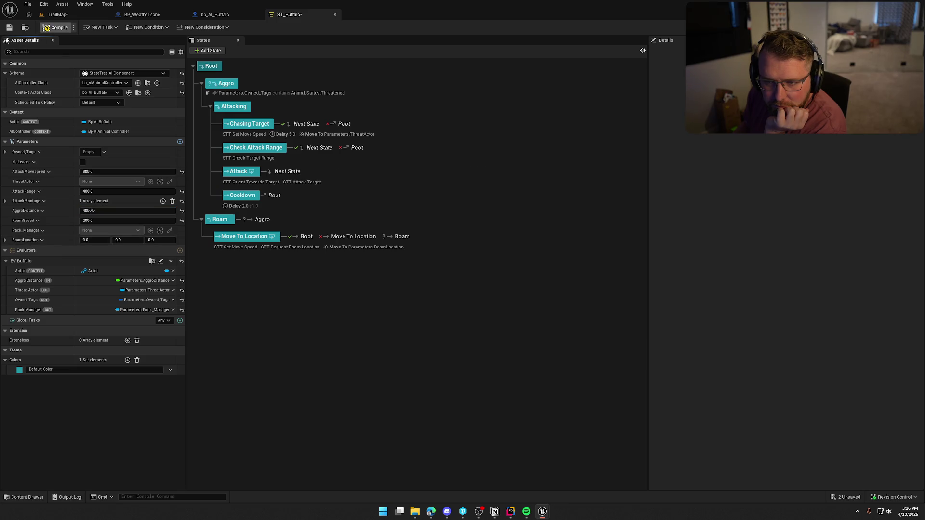
key("ctrl+s")
left_click(478, 339)
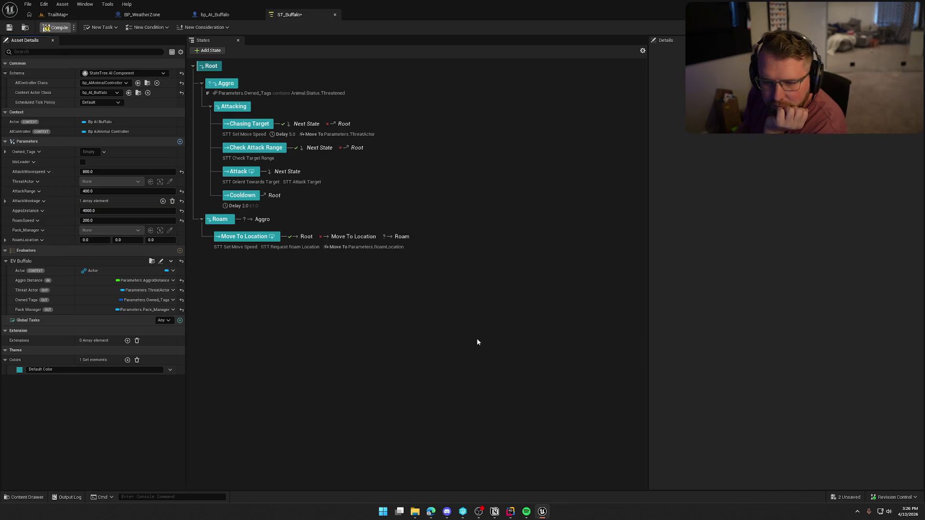
left_click(104, 15)
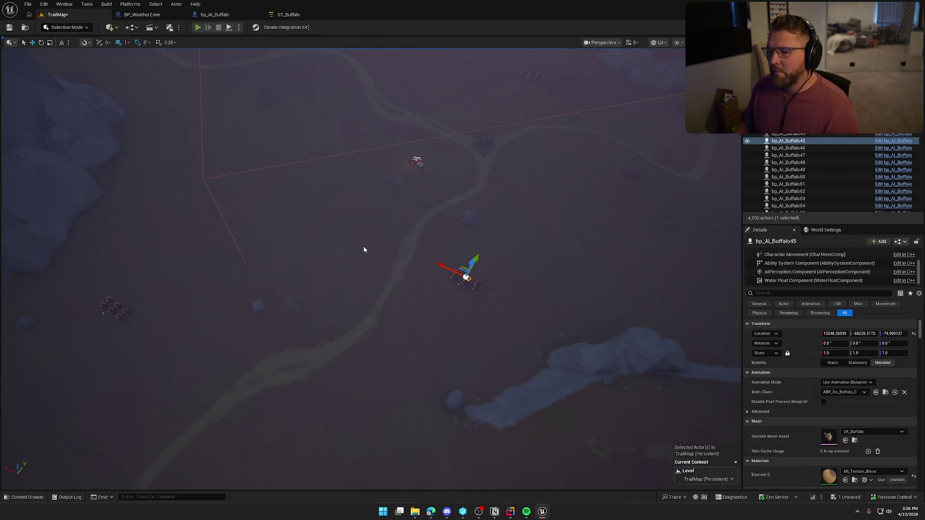
Start a new play session and respawn at Checkpoint 1 via the console.
key("alt+p")
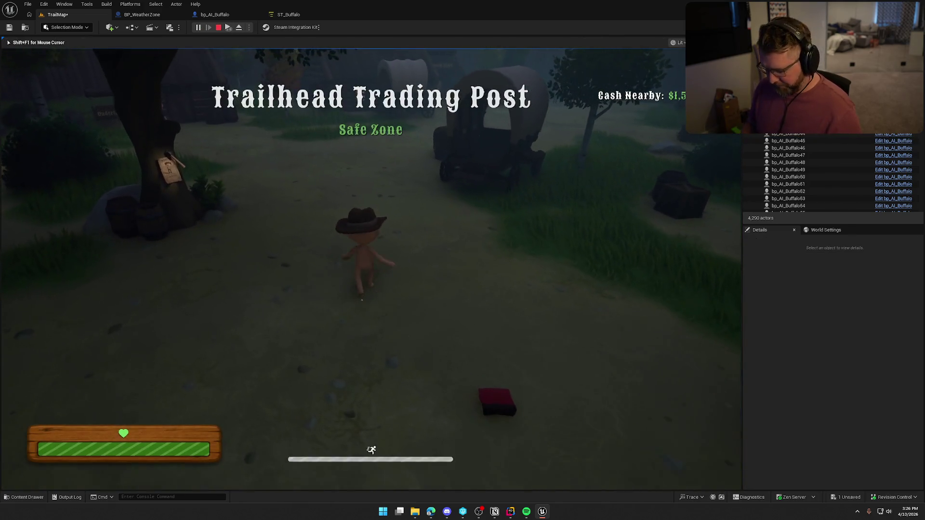
key("grave")
key("Up")
key("Return")
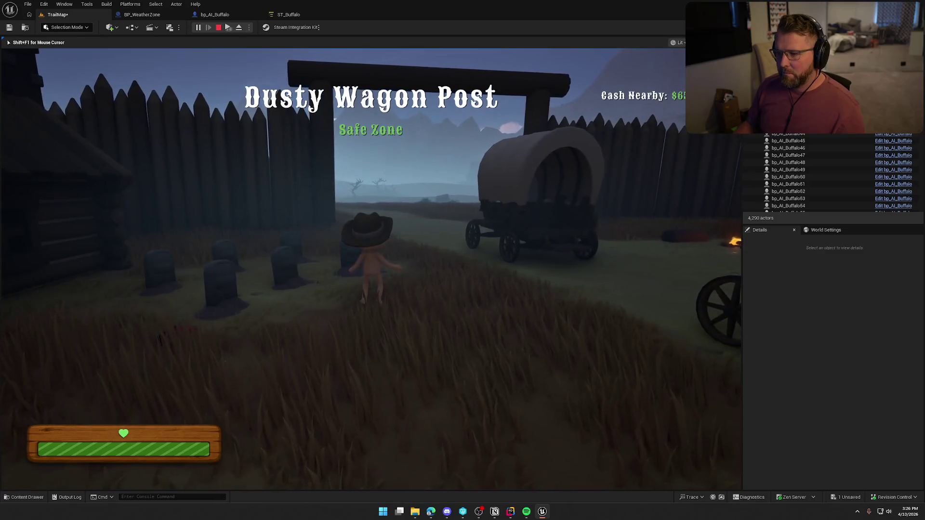
Walk to a buffalo, mount it, and hitch it to the wagon at Dusty Wagon Post.
key("w")
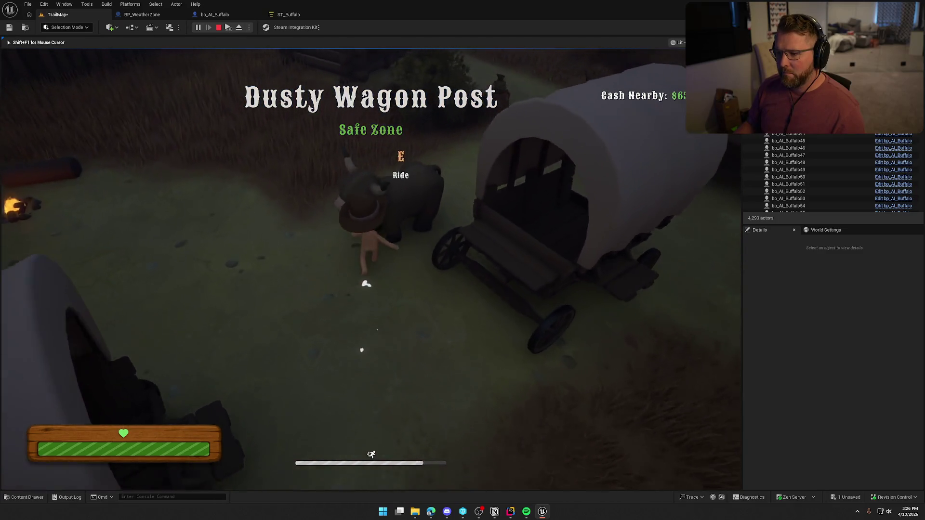
key("e")
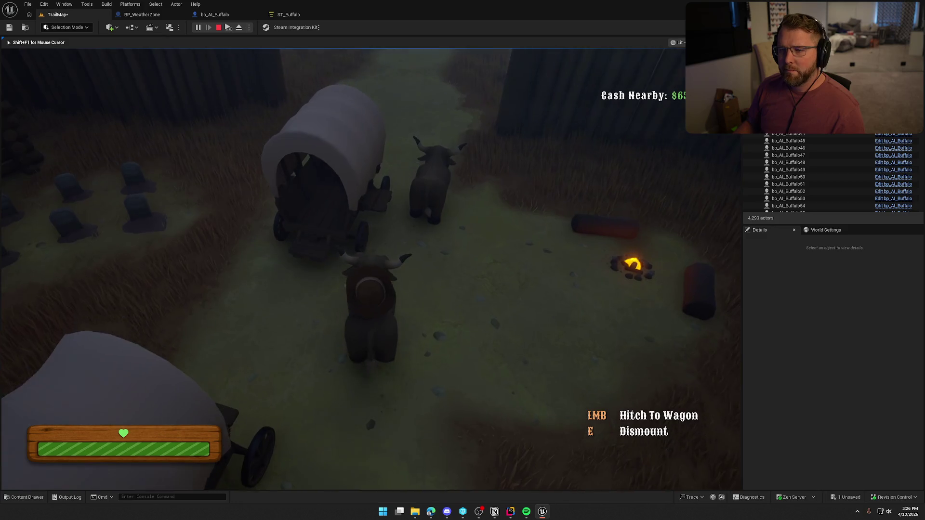
key("e")
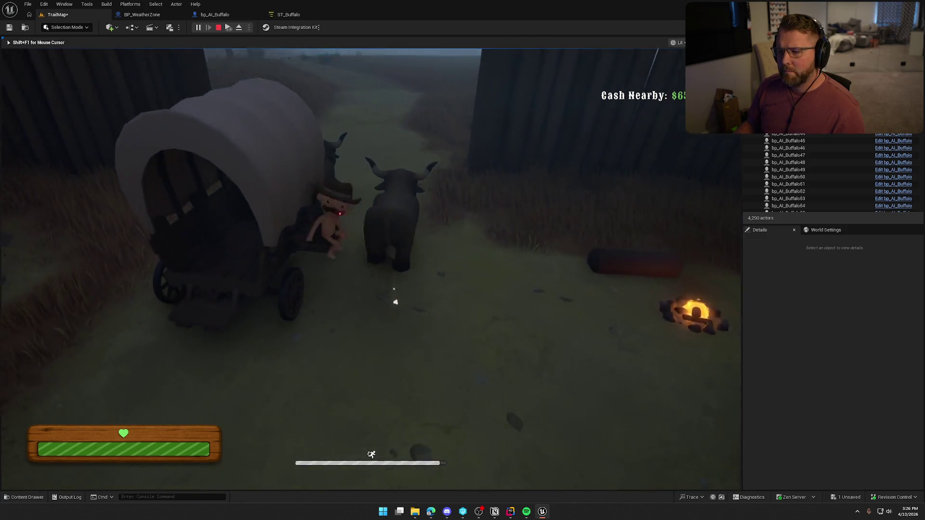
key("e")
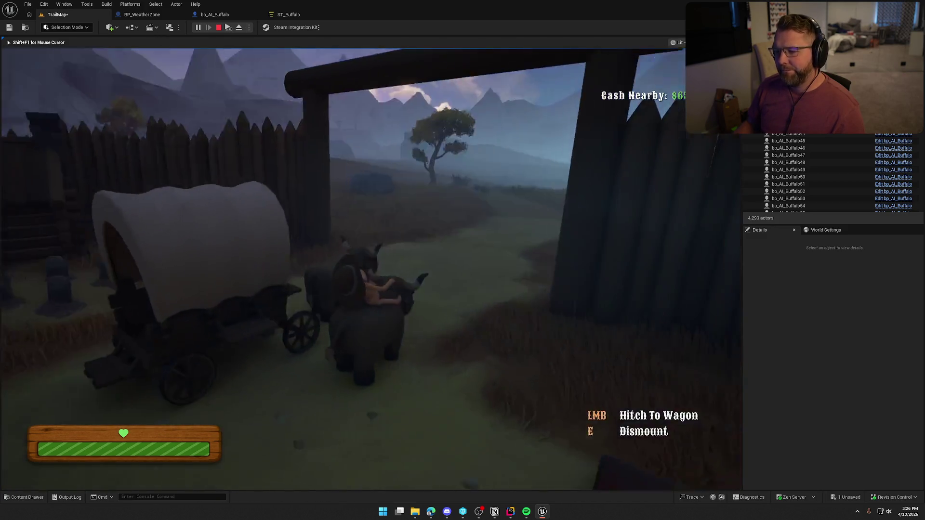
left_click(371, 269)
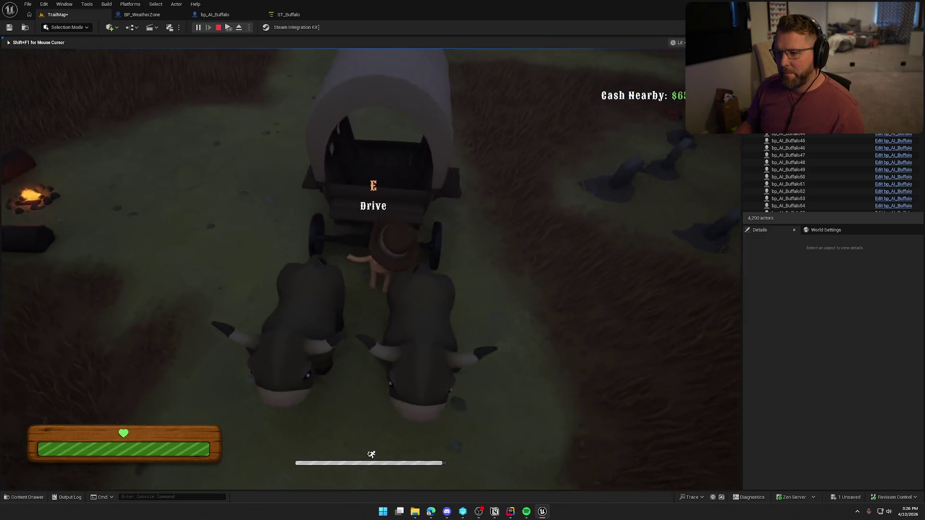
Board the wagon and drive it out through the gate onto the trail.
key("e")
key("a")
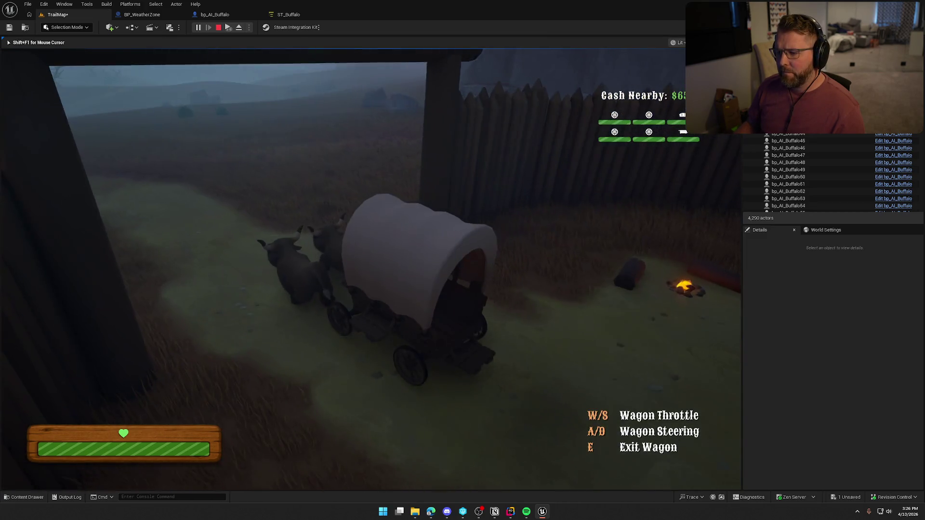
key("w")
key("d")
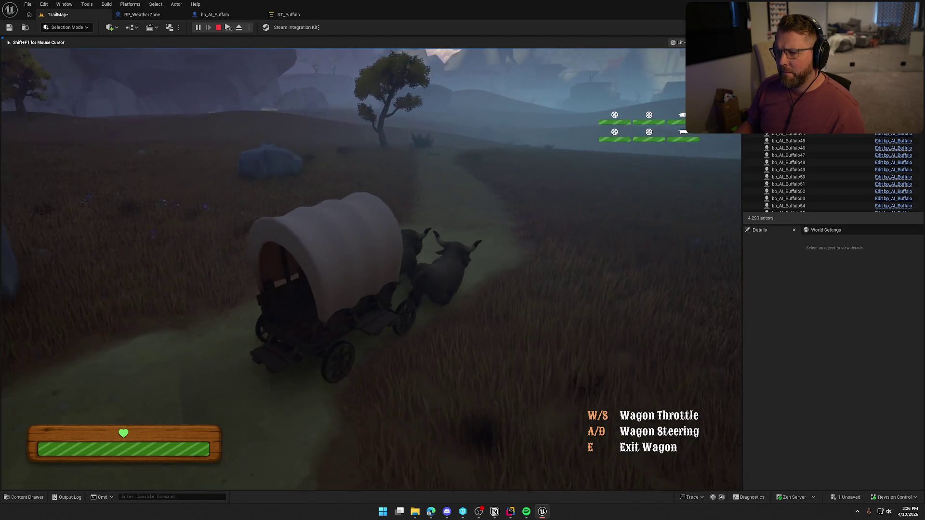
key("a")
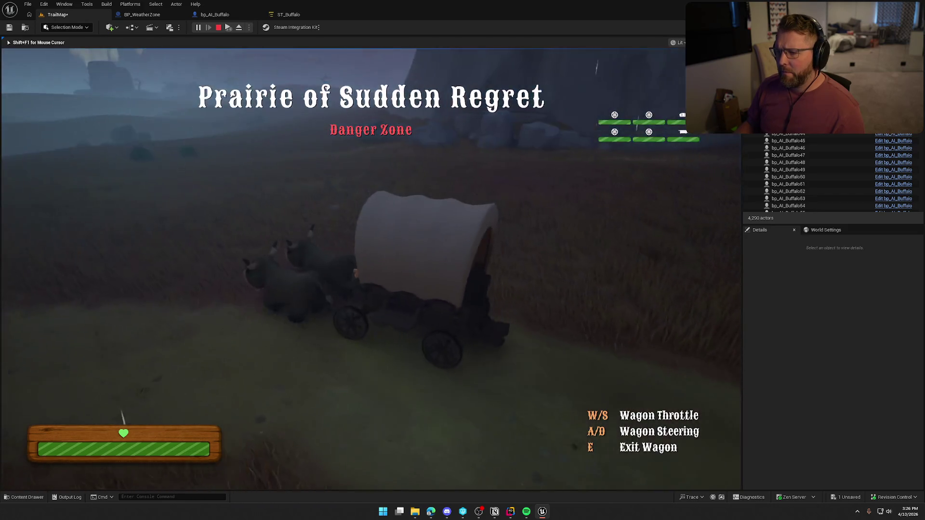
key("d")
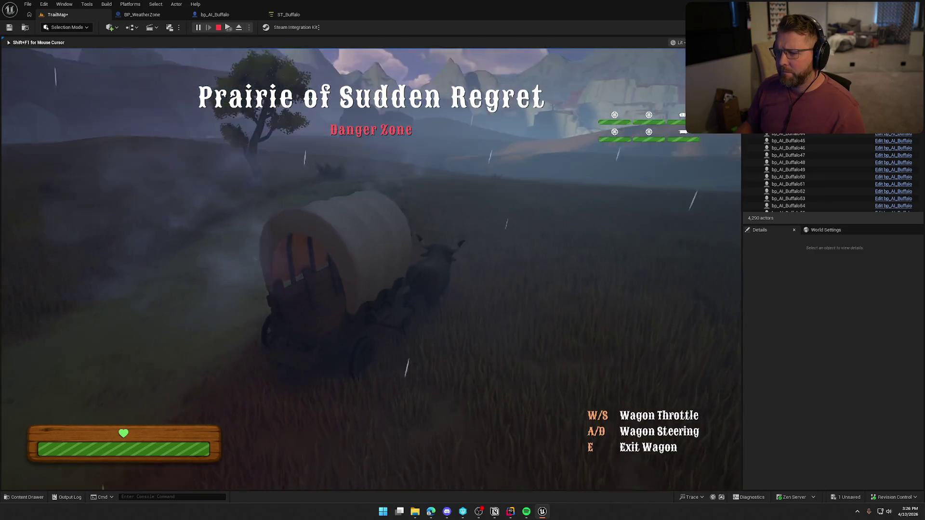
key("d")
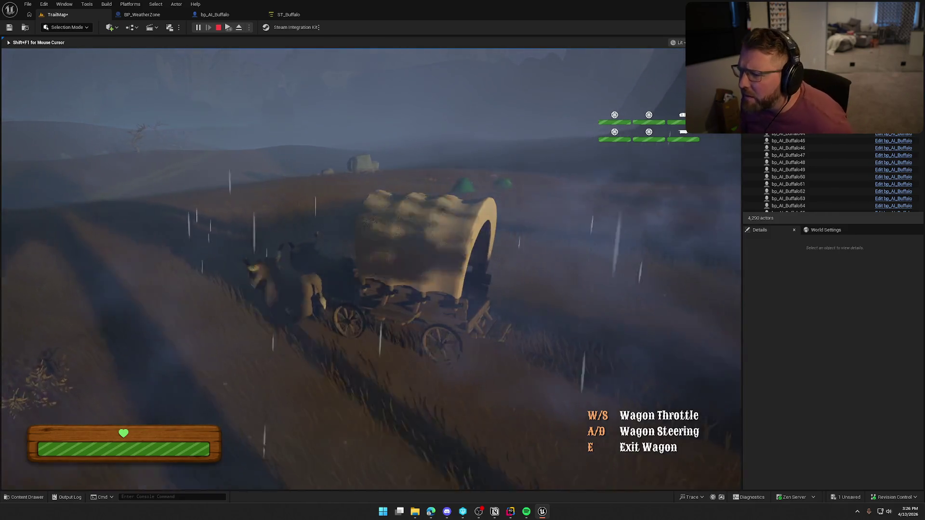
key("a")
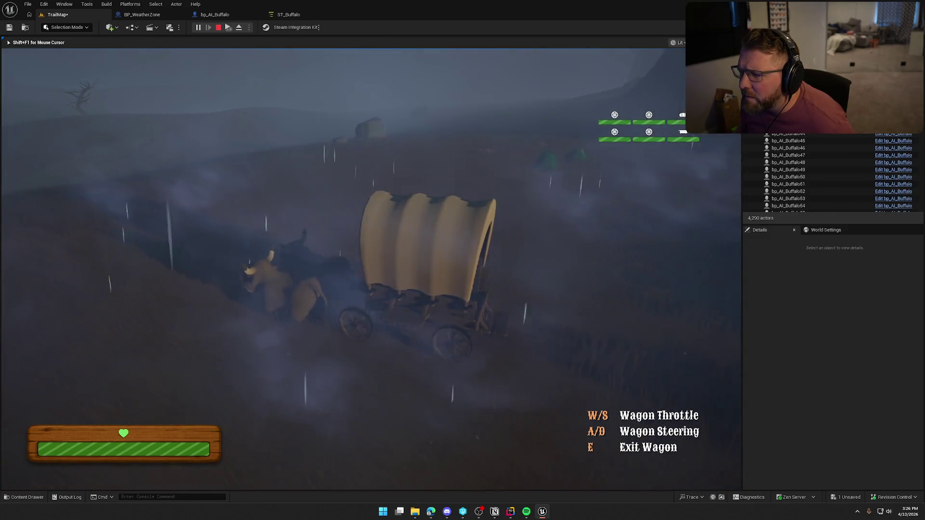
key("d")
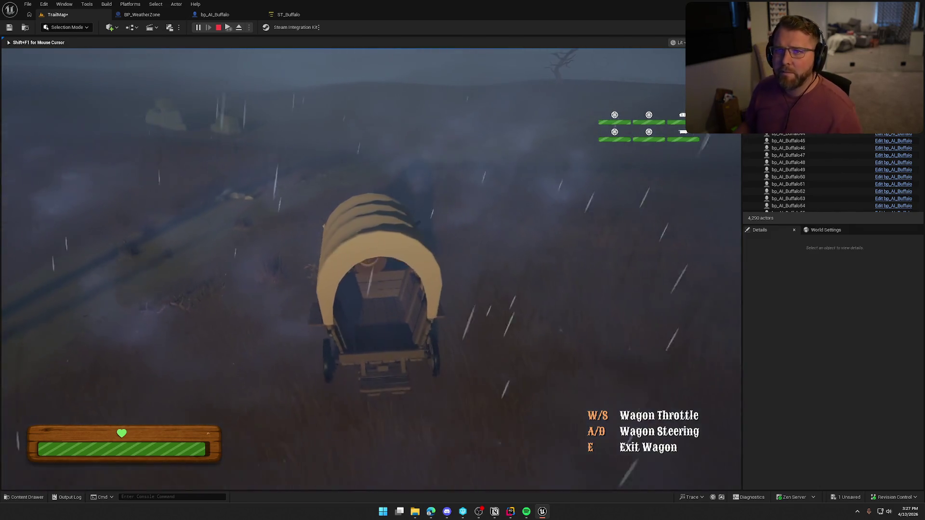
key("d")
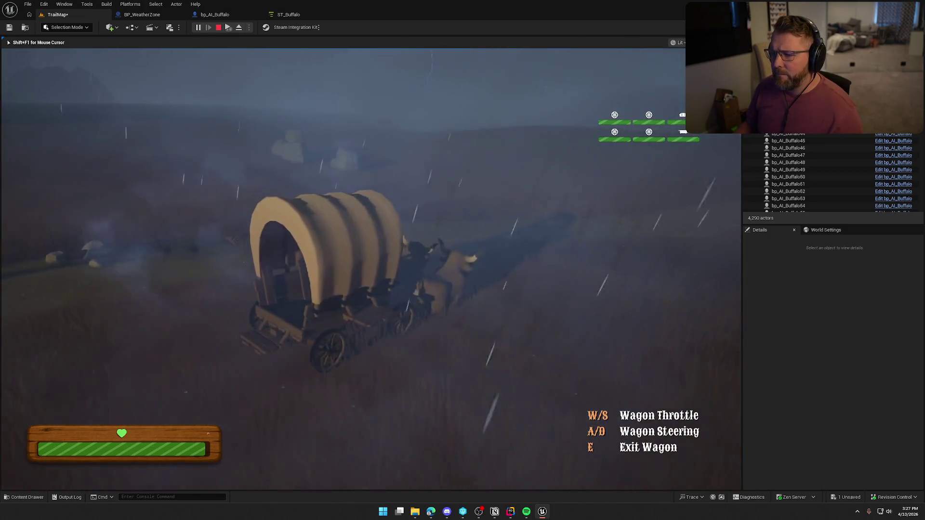
key("d")
key("a")
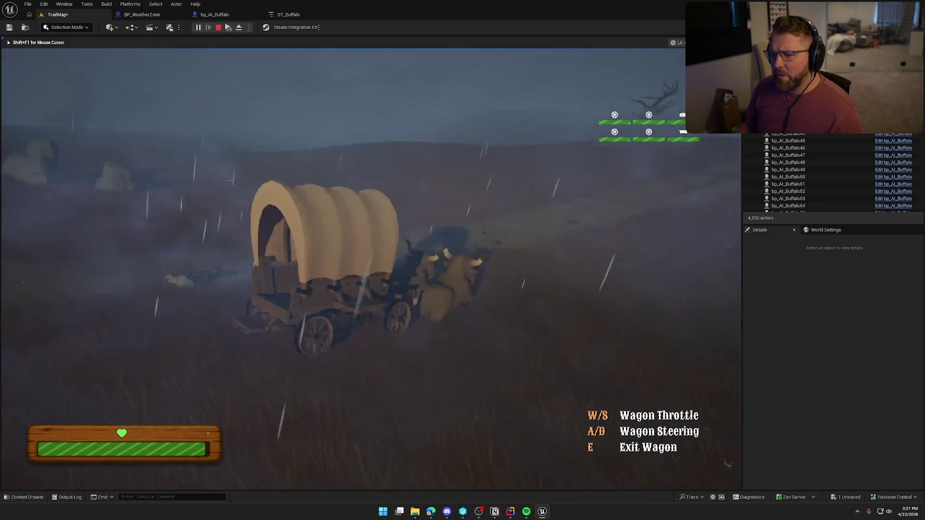
key("a")
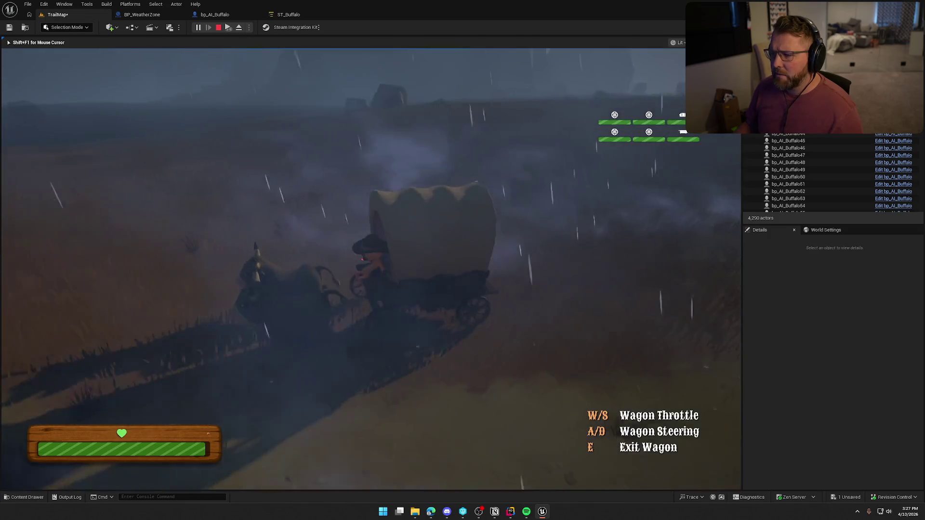
key("d")
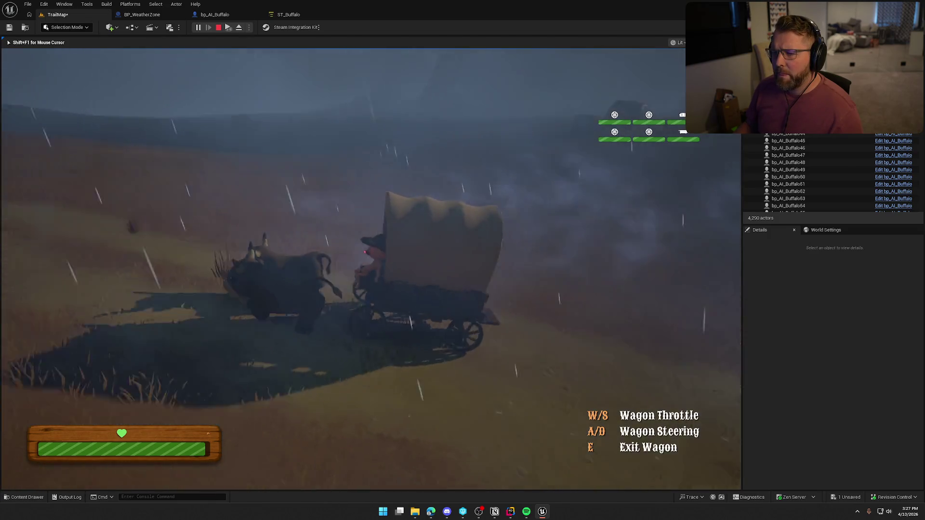
key("d")
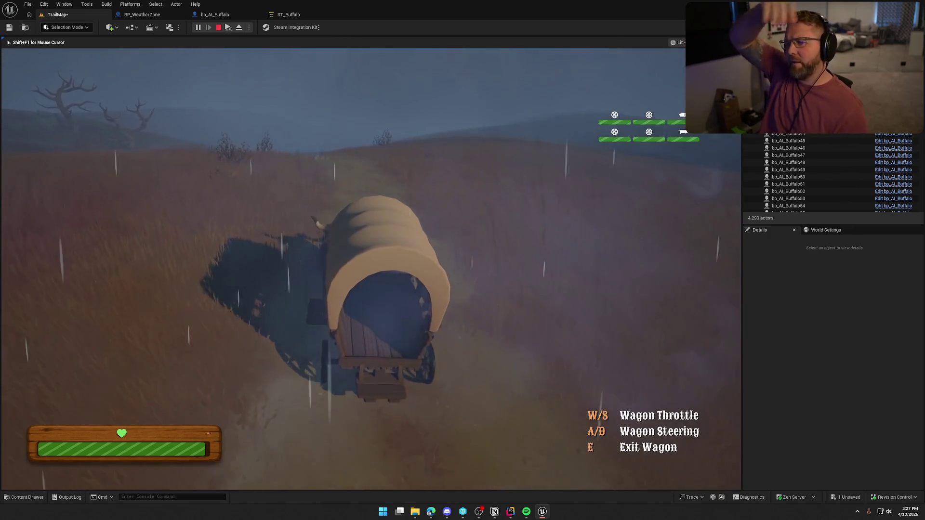
Drive the wagon up the trail and hillside, correcting its course left and right.
key("w")
key("d")
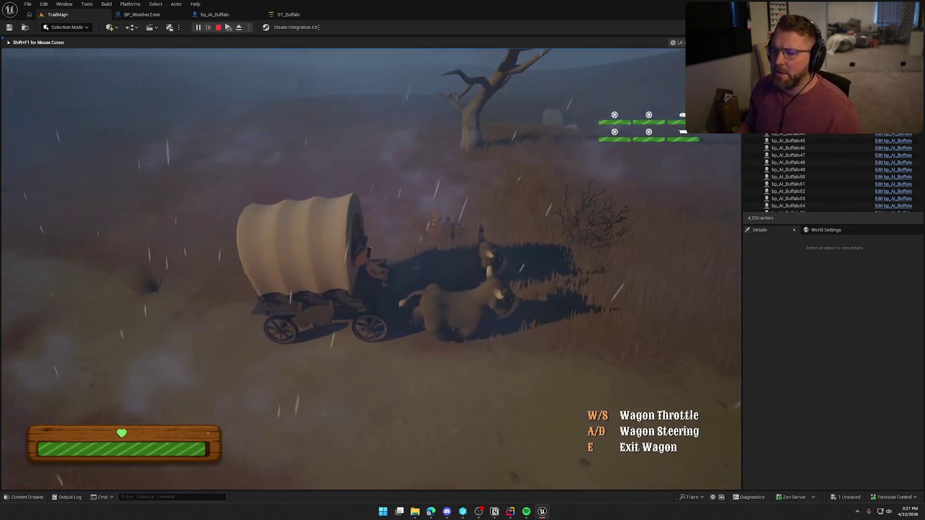
key("d")
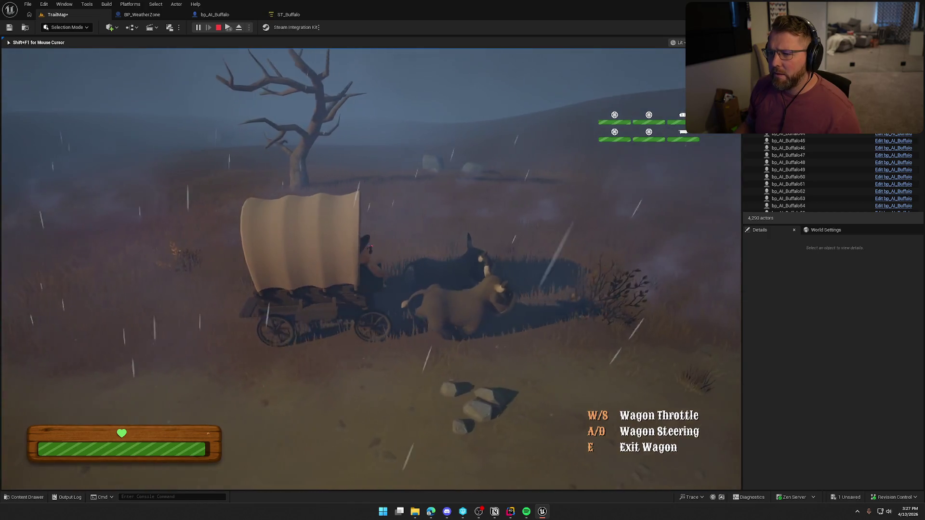
key("d")
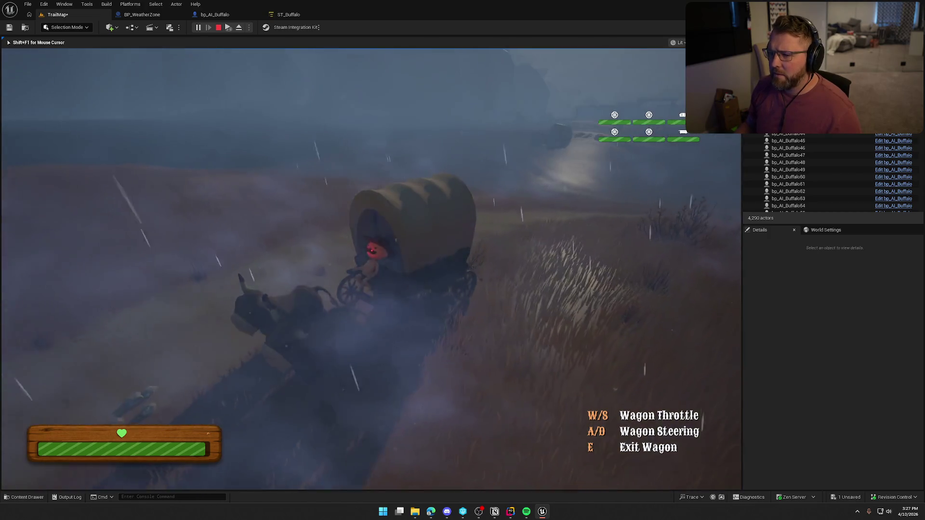
key("d")
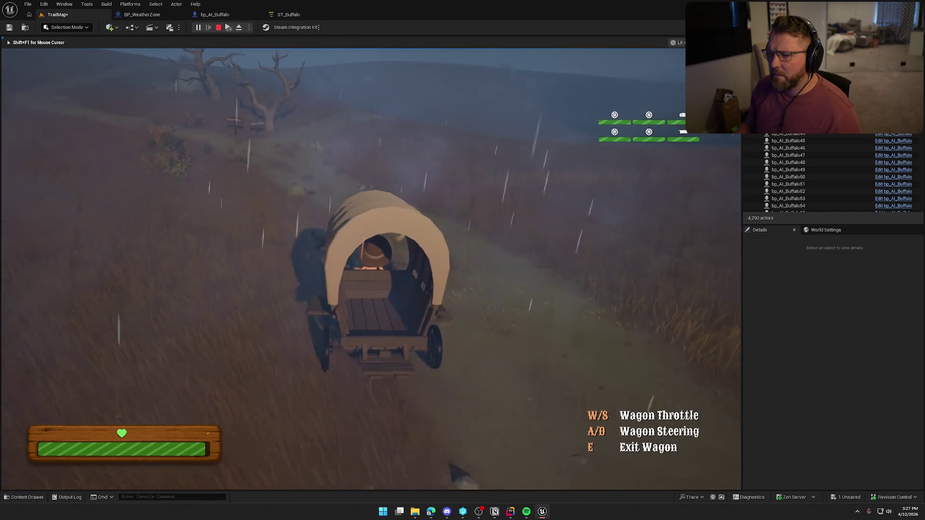
key("d")
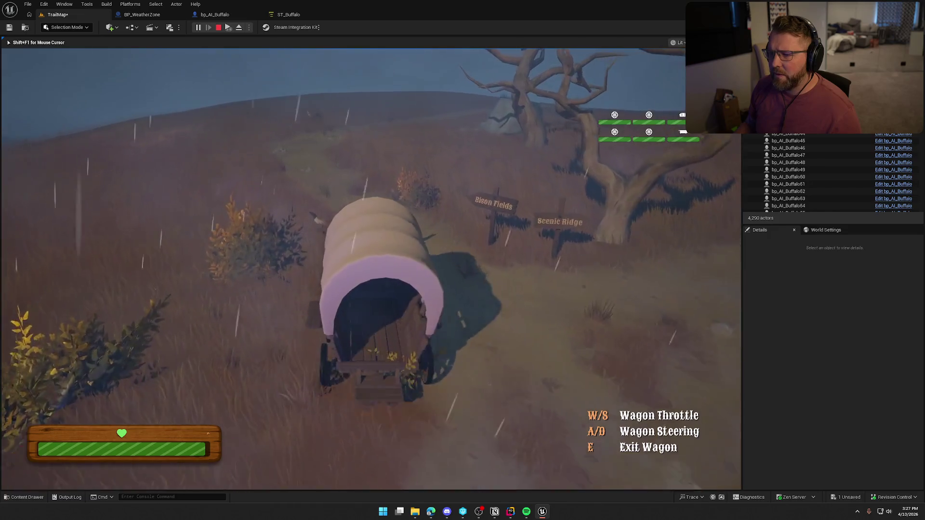
key("a")
key("a")
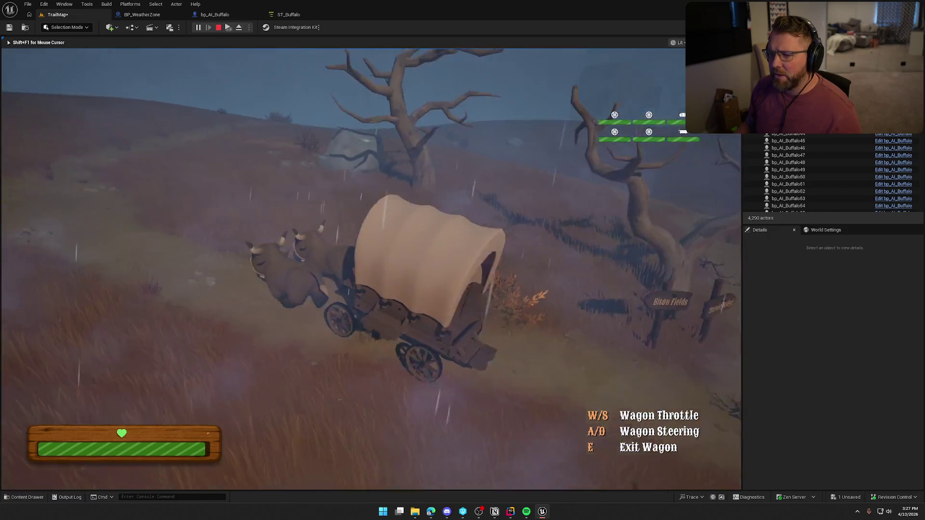
key("a")
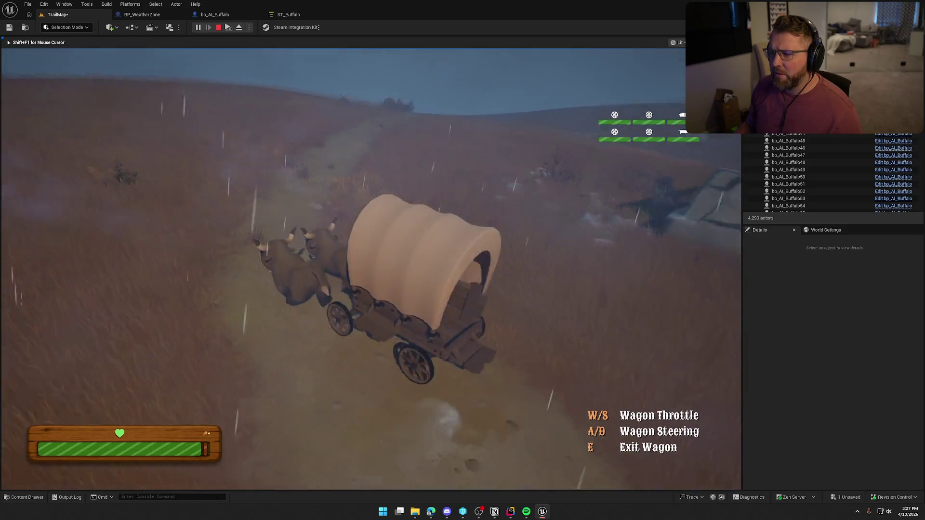
key("a")
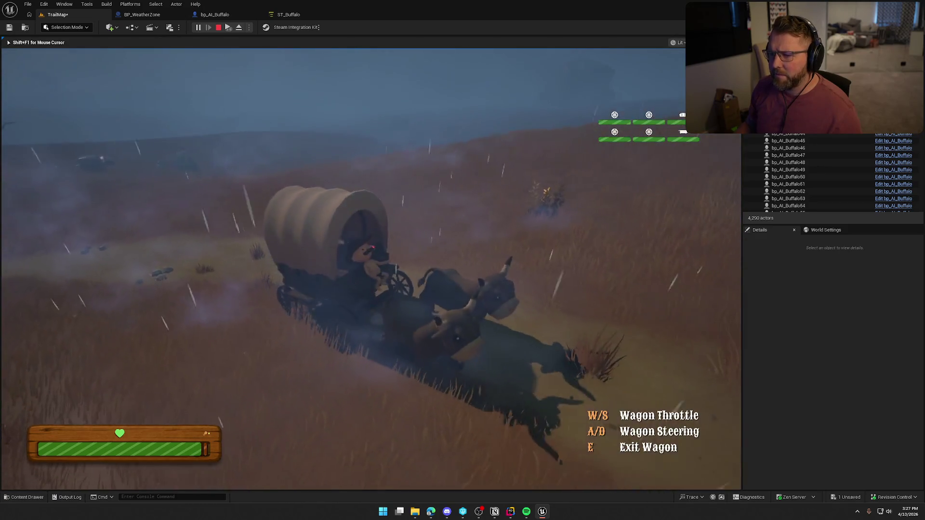
key("w")
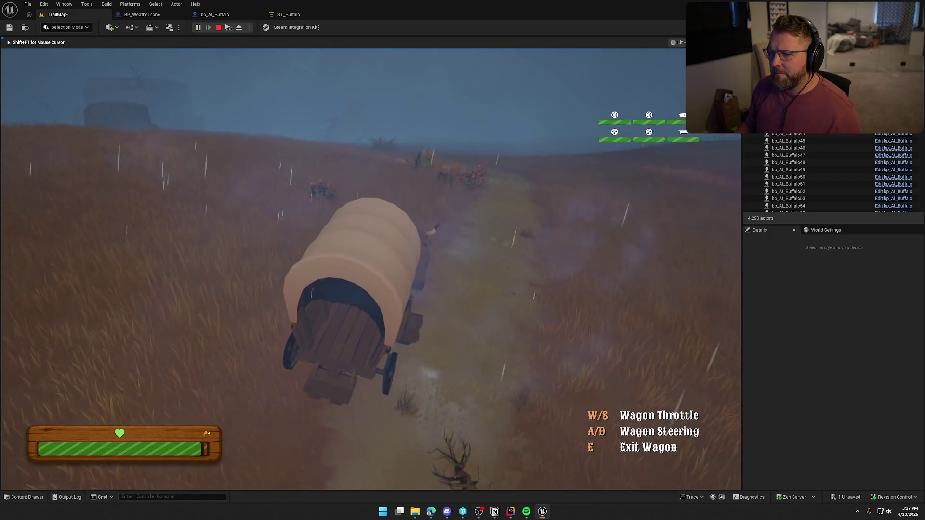
key("a")
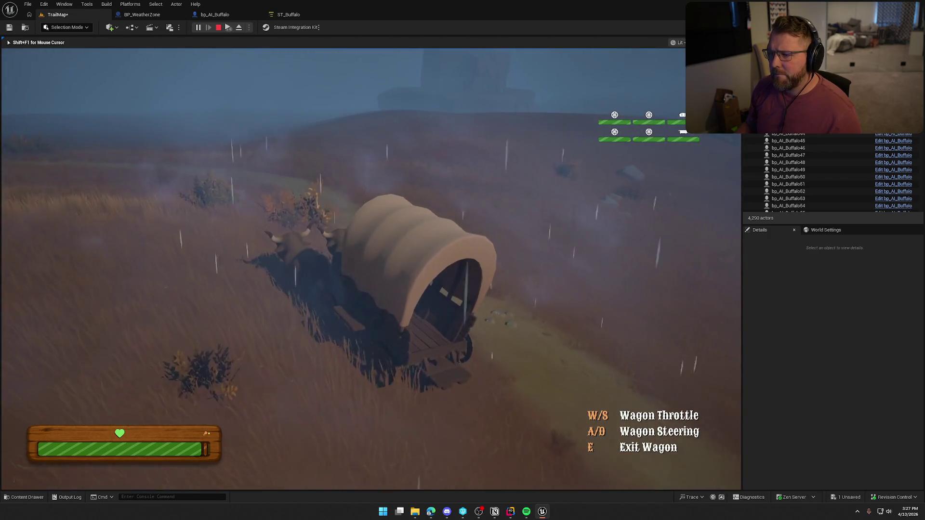
key("d")
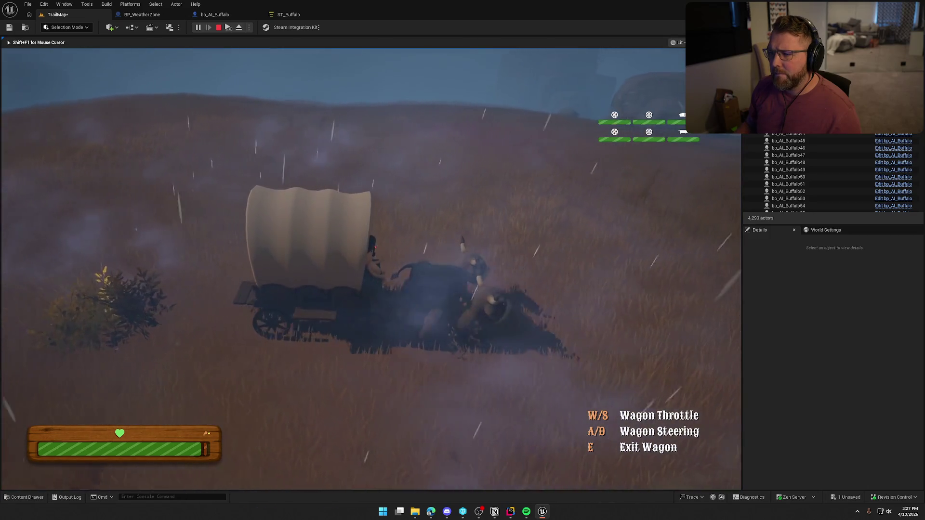
key("a")
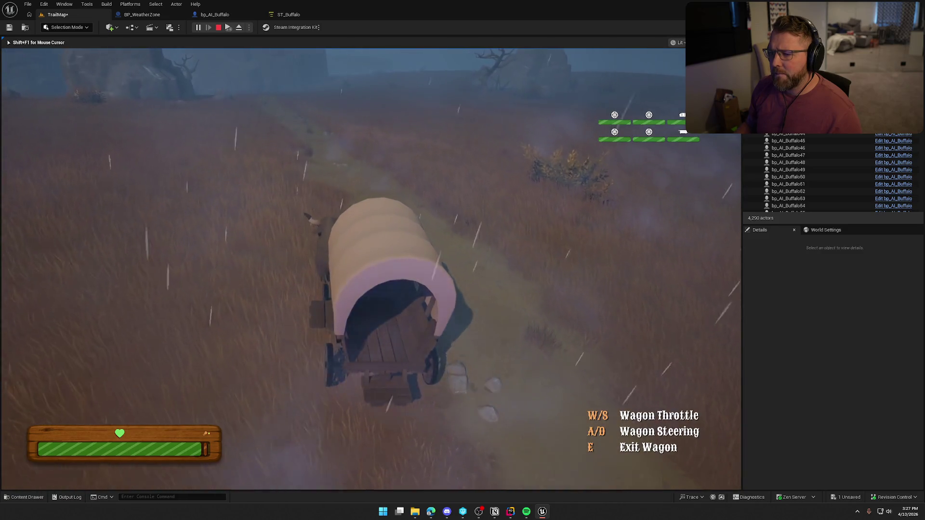
key("w")
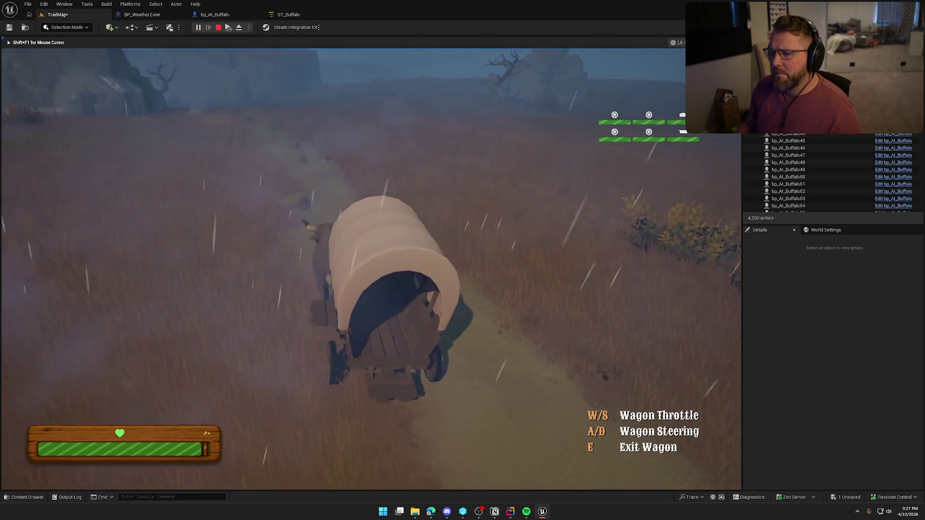
key("d")
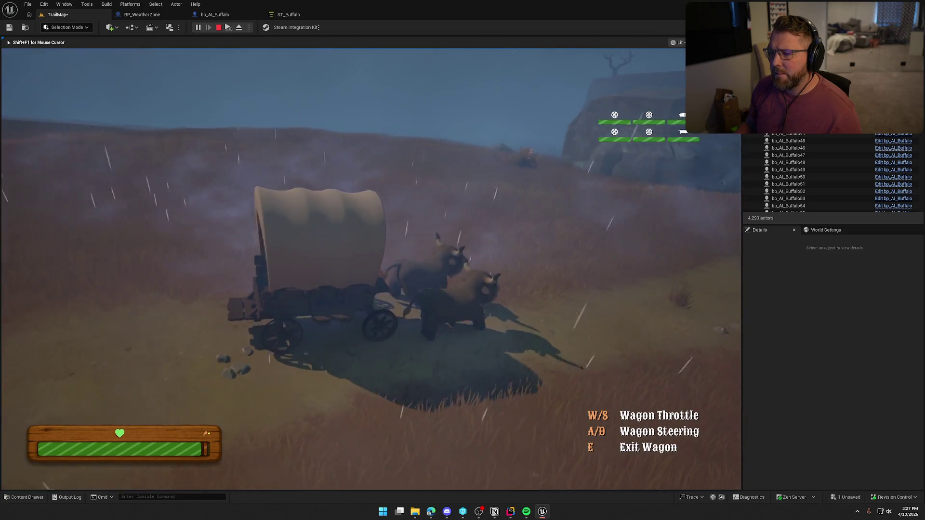
key("a")
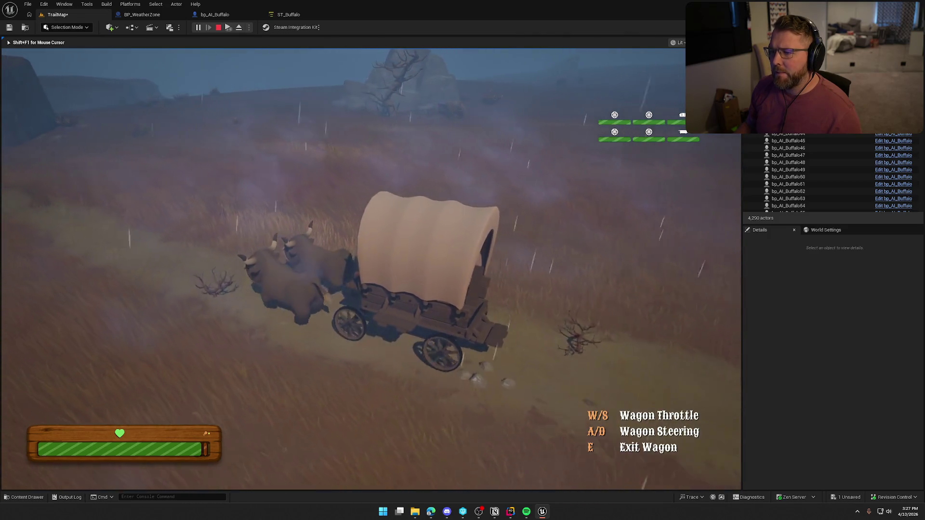
key("d")
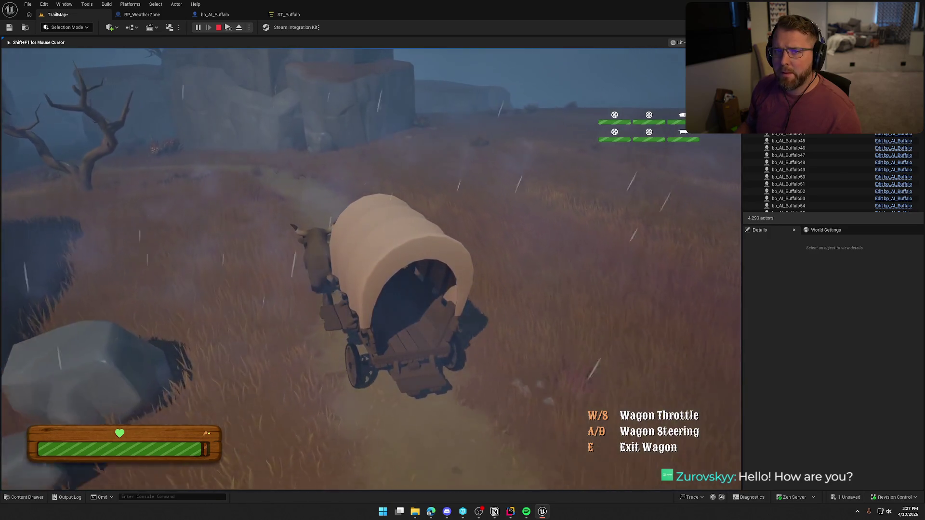
key("a")
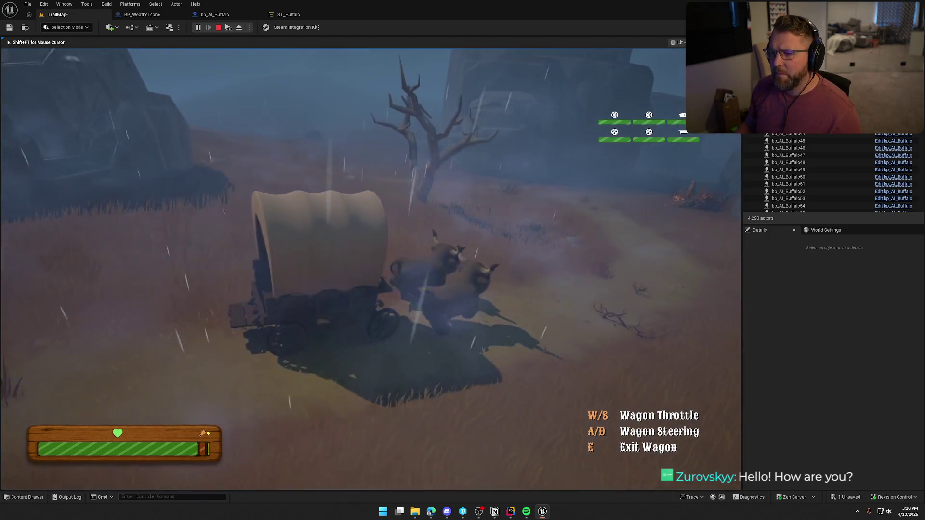
key("d")
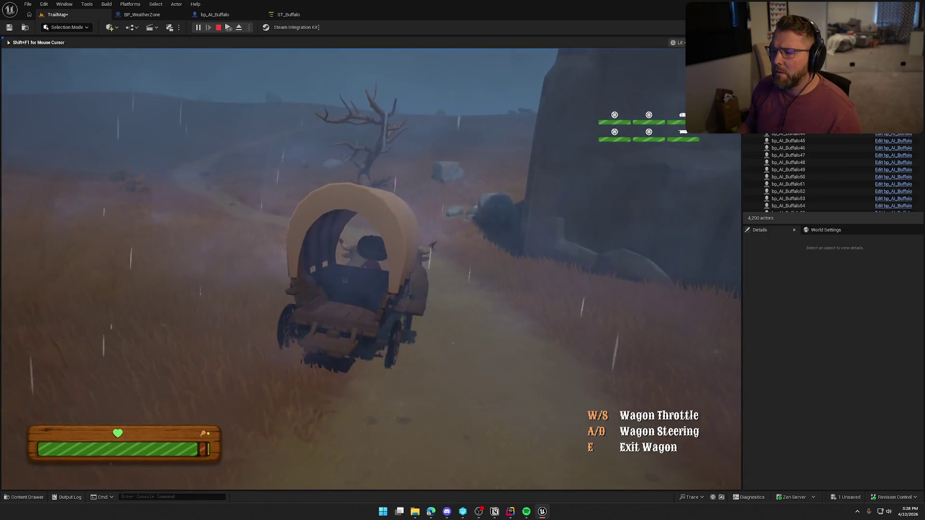
Steer the wagon along the path and plough it into the buffalo herd.
key("a")
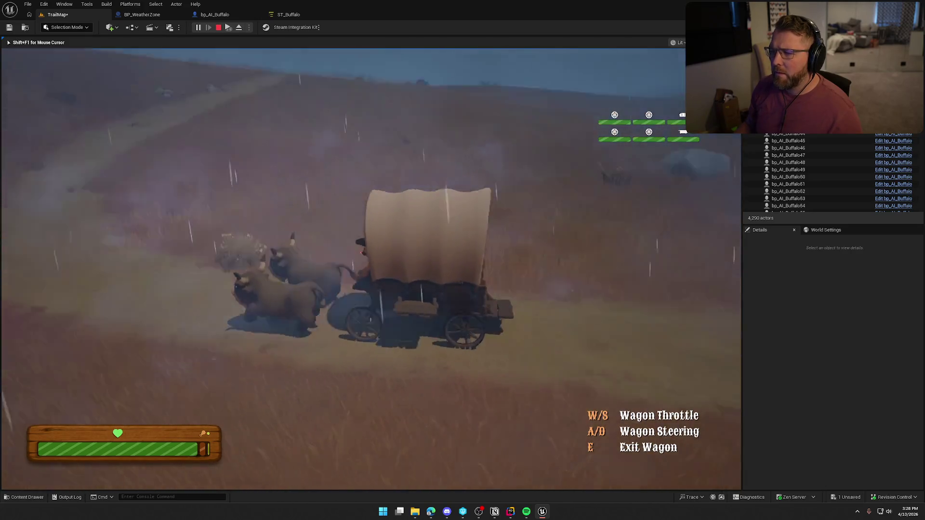
key("d")
key("a")
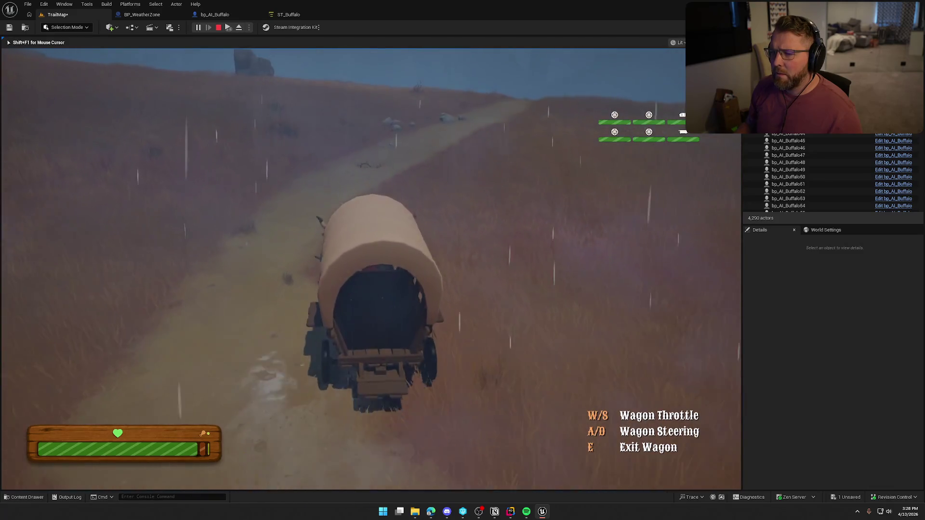
key("a")
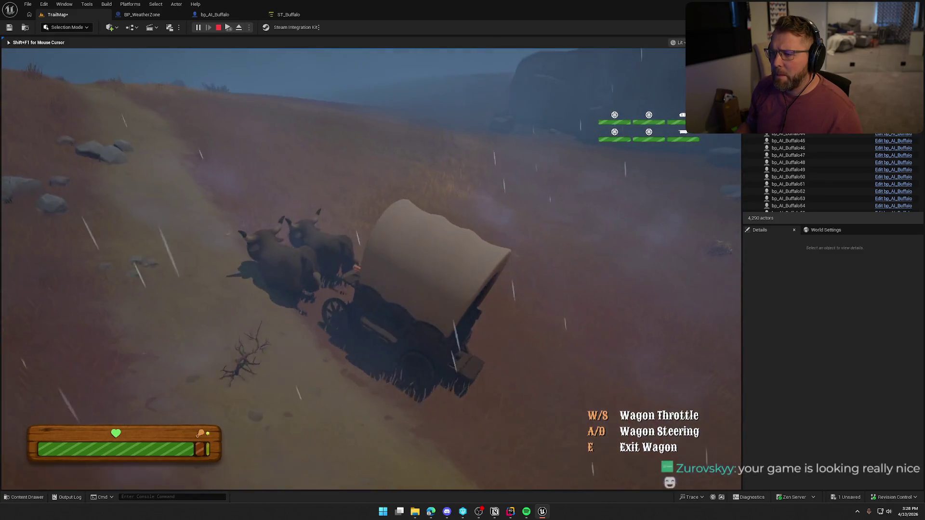
key("d")
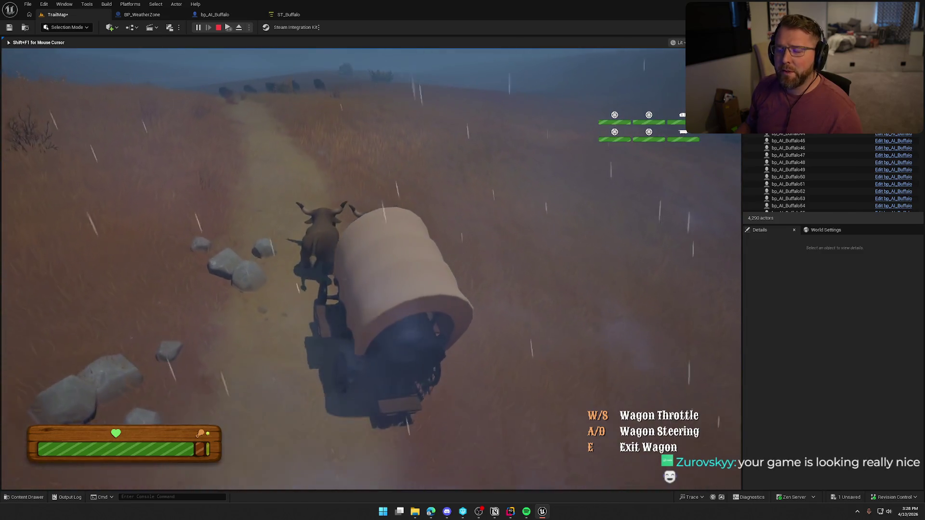
key("a")
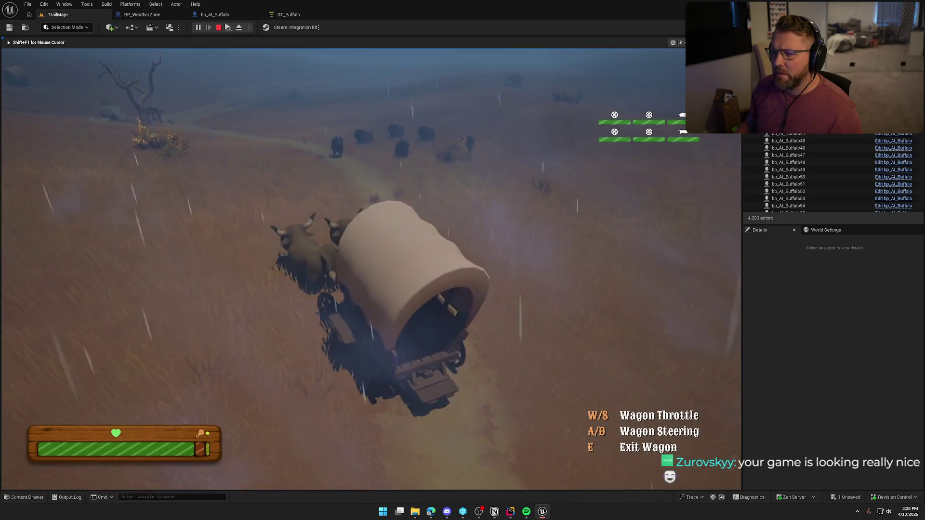
key("d")
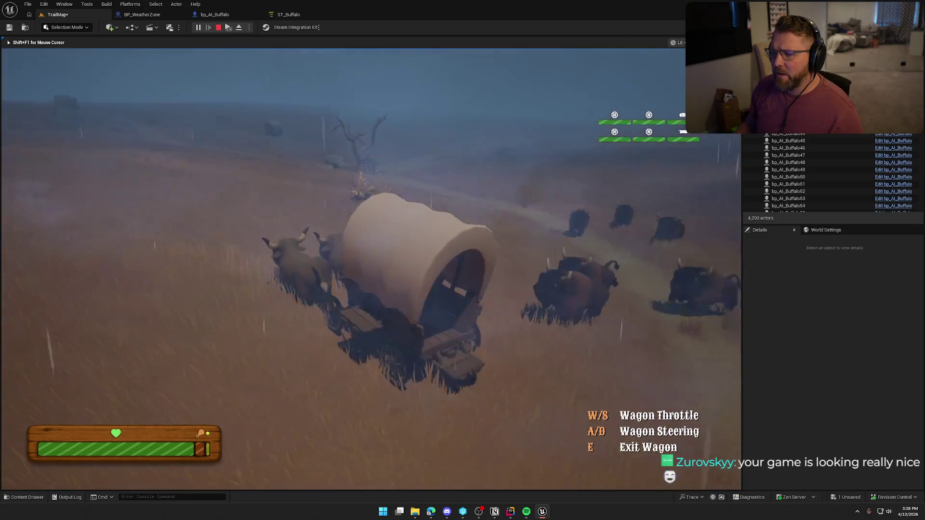
key("a")
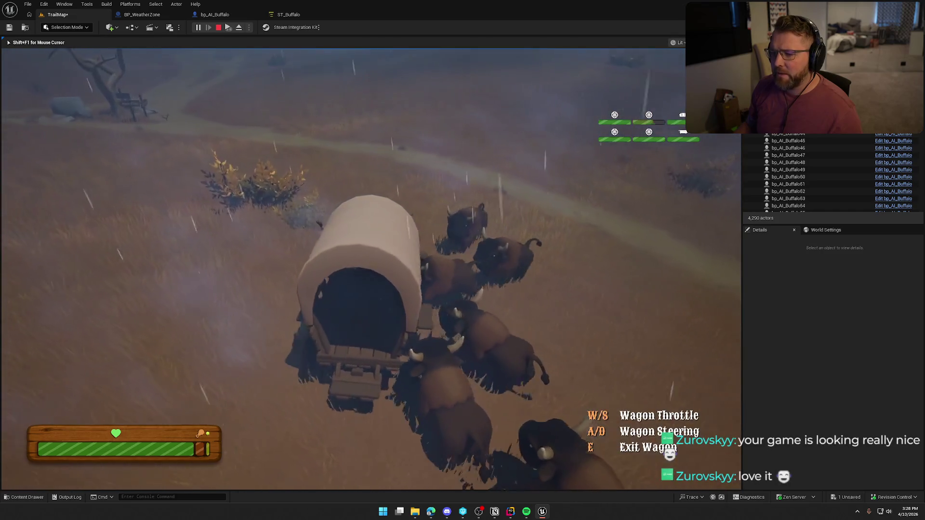
key("a")
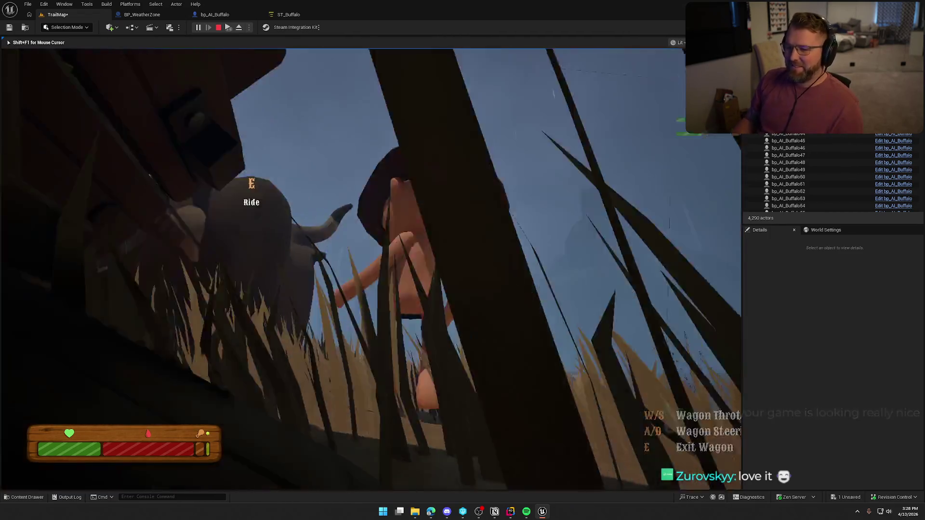
Exit the wagon, sprint past the buffalo until killed, respawn as a ghost, and stop play.
key("e")
key("shift+w")
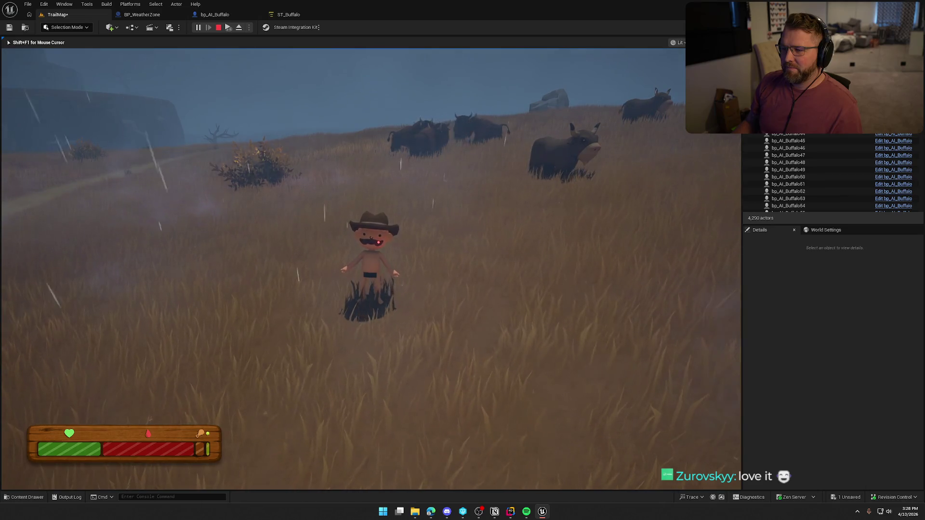
key("shift+s")
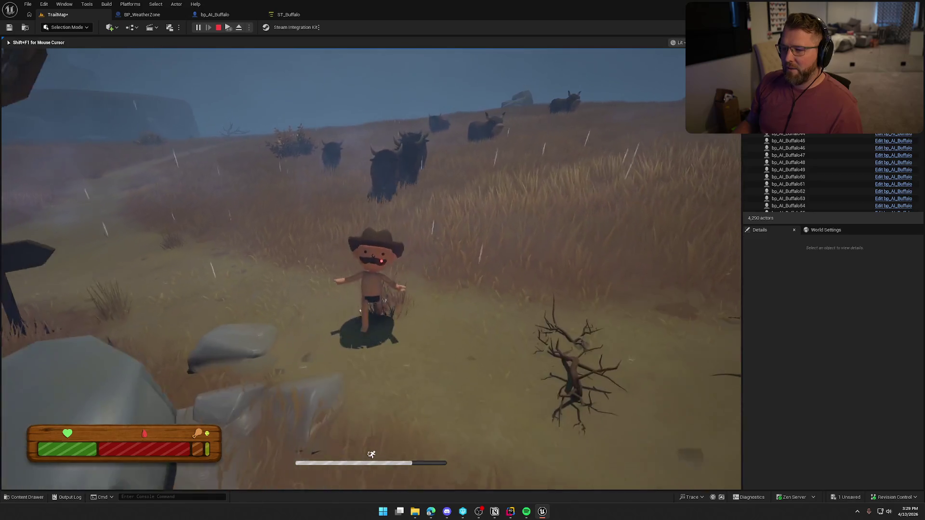
key("shift+w")
key("shift+w")
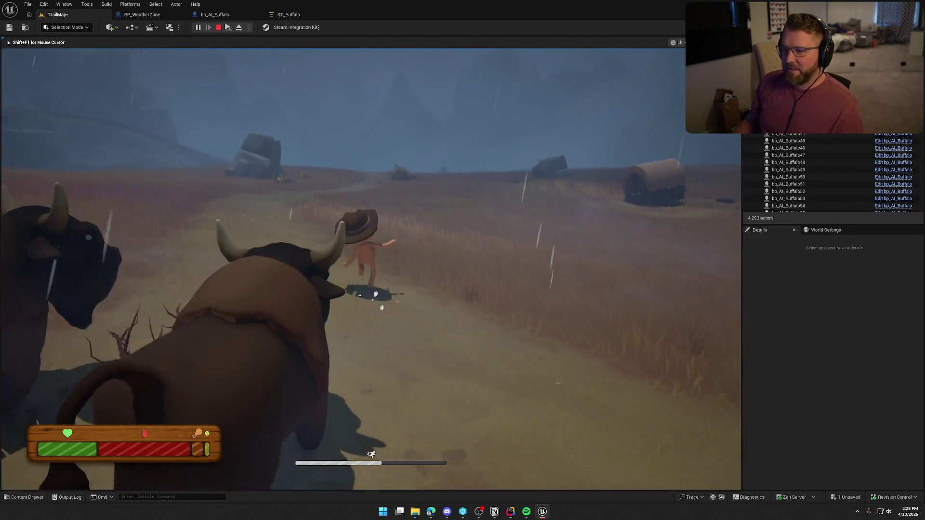
key("shift+w")
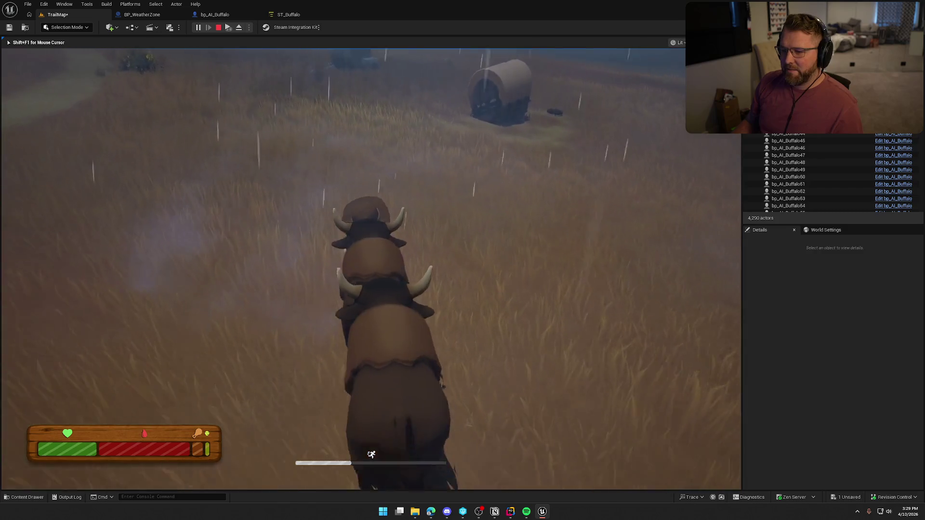
key("shift+w")
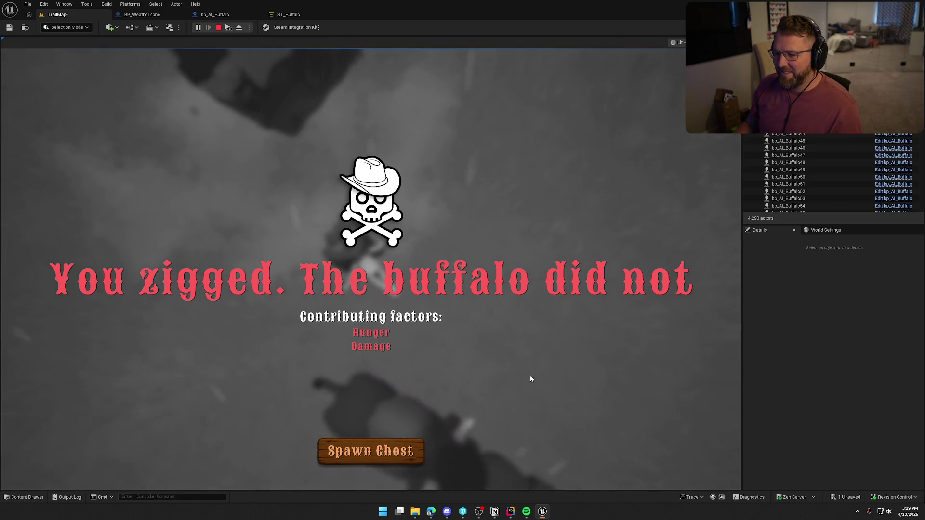
left_click(364, 455)
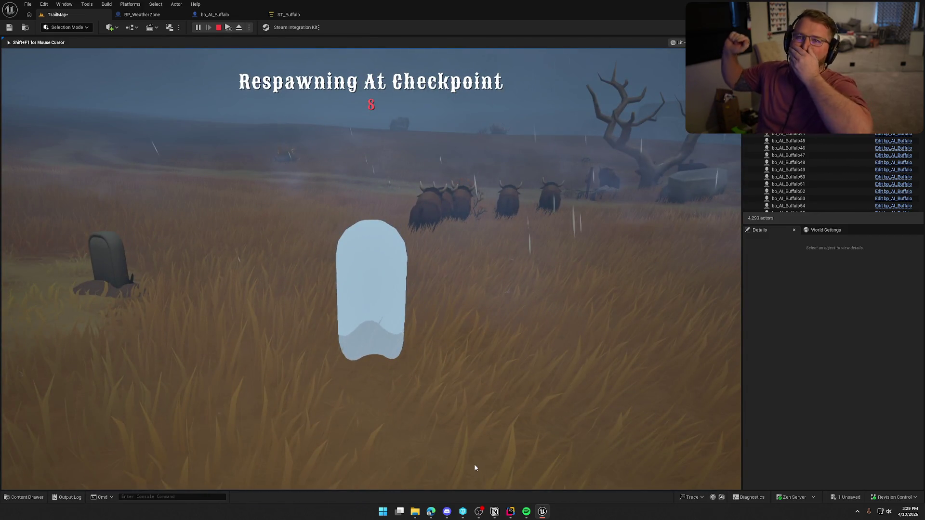
key("Escape")
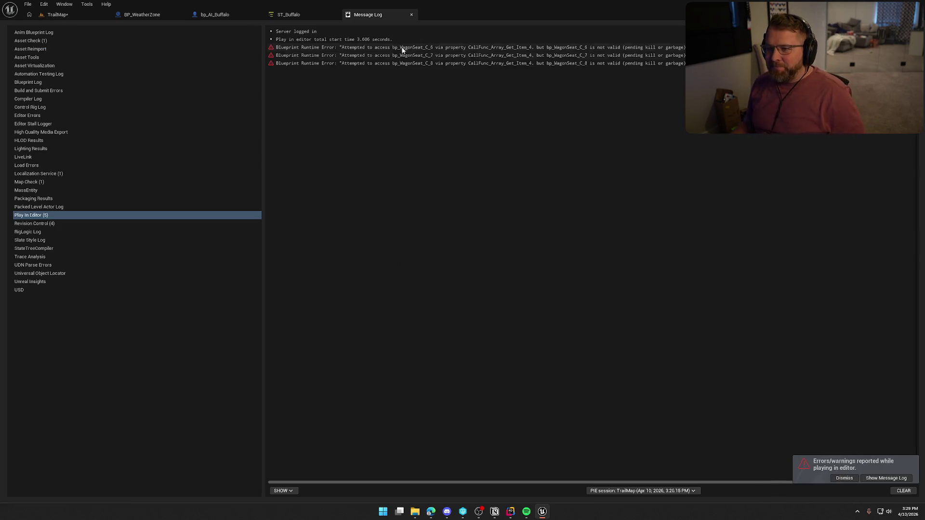
Review the bp_AI_Buffalo and BP_WeatherZone tabs, close BP_WeatherZone, and save TrailMap.
left_click(289, 14)
left_click(224, 15)
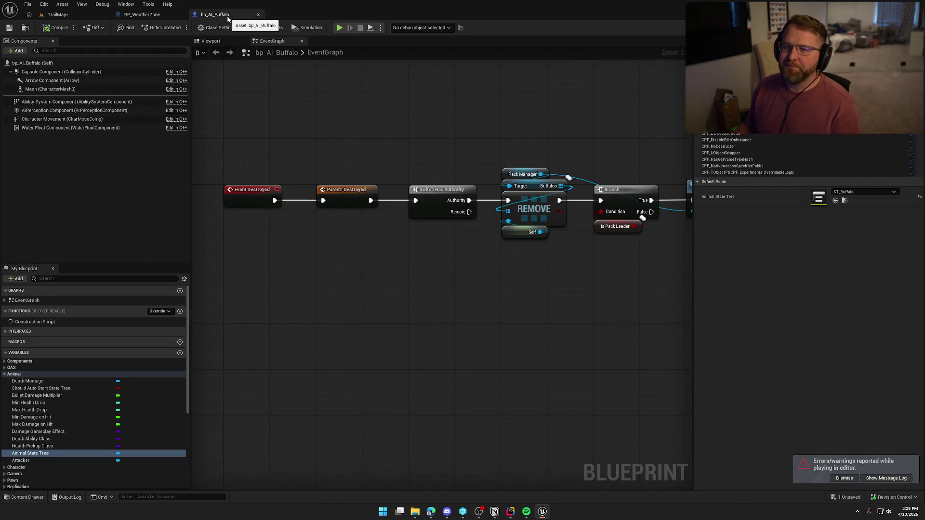
left_click(136, 15)
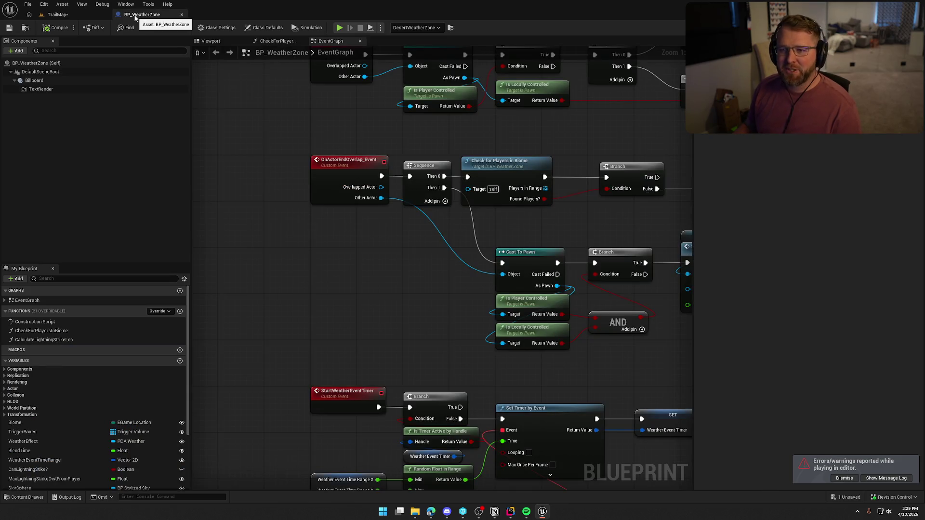
left_click(181, 15)
key("ctrl+s")
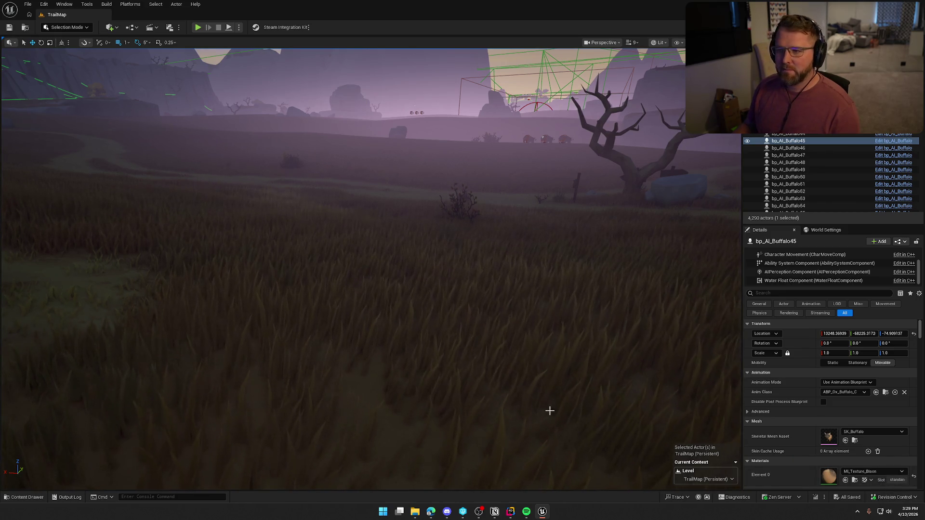
Move the Add more buffalo card to Needs Testing, peek at Sound Pass and End screen stats, then return to Unreal.
key("alt+Tab")
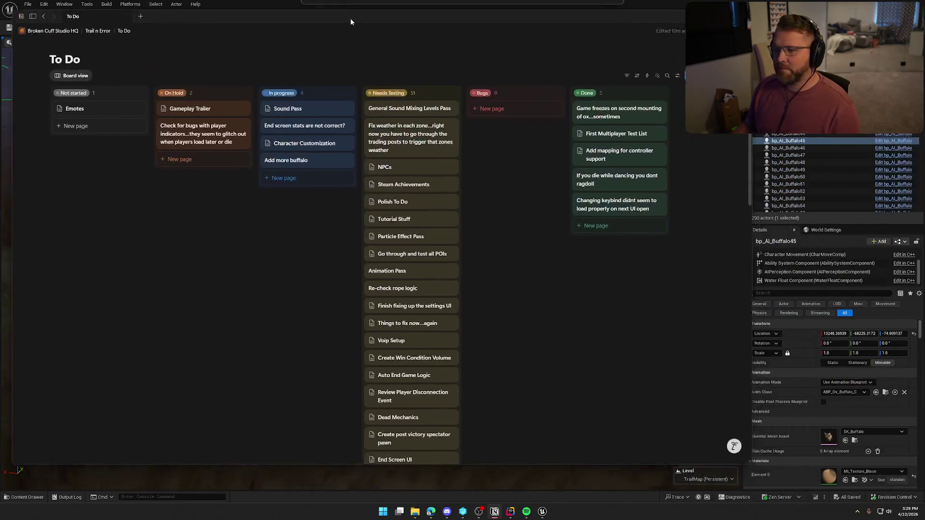
left_click_drag(323, 179, 434, 123)
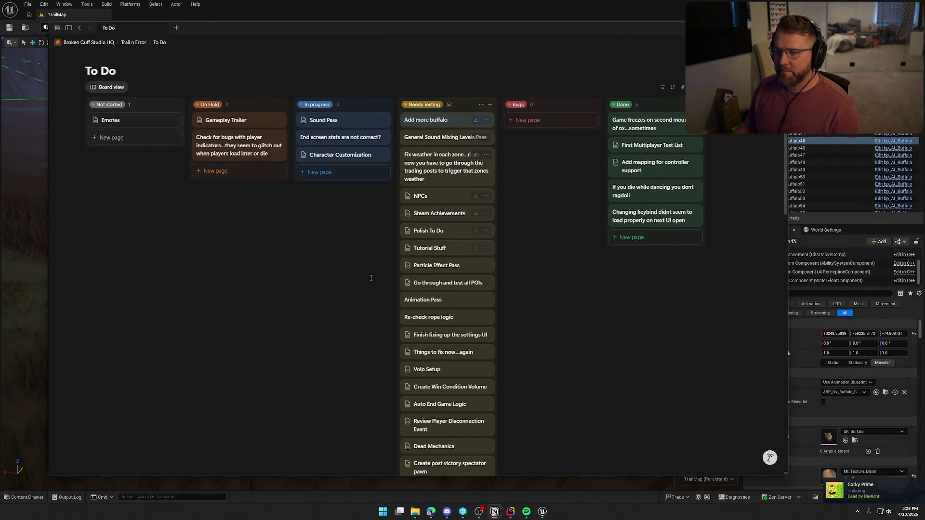
left_click(331, 122)
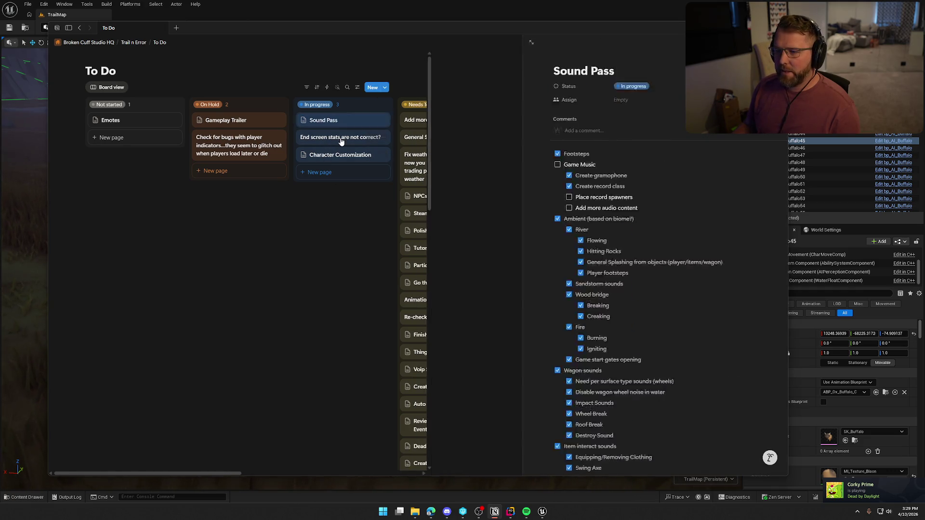
left_click(340, 137)
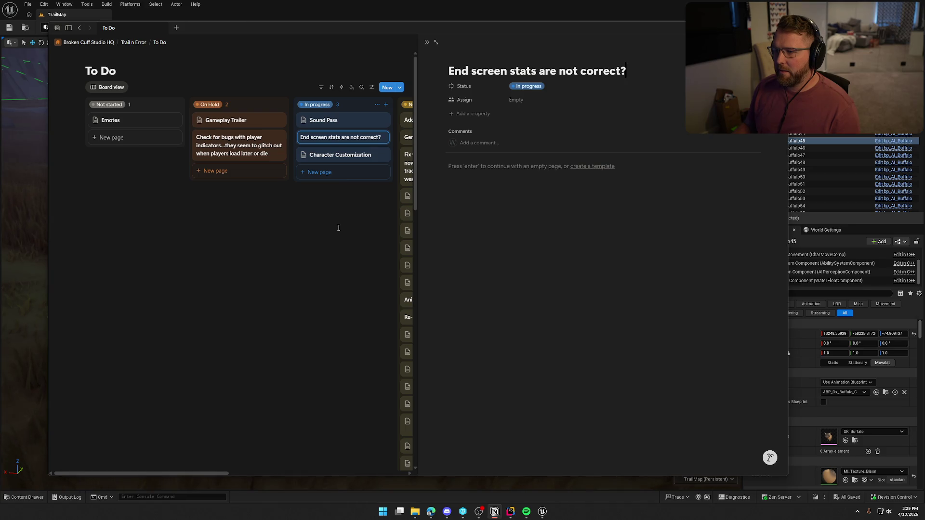
left_click(338, 228)
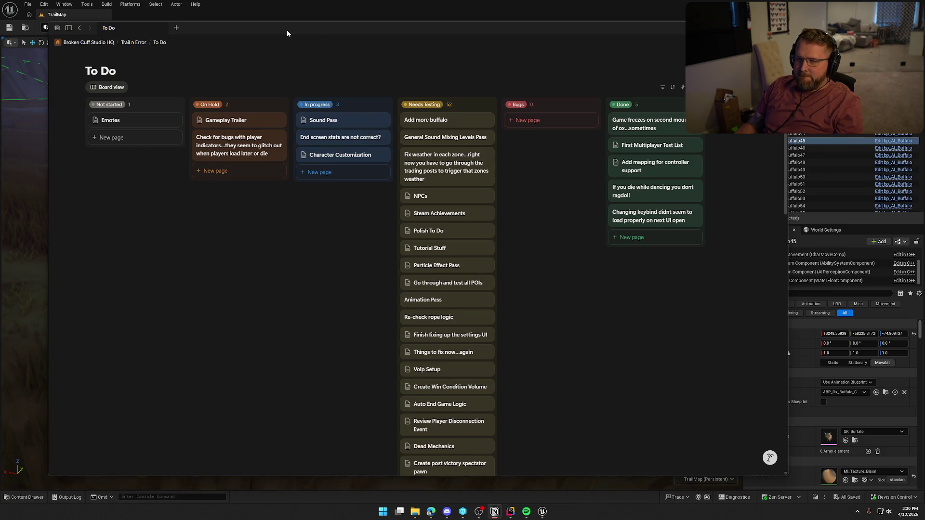
key("alt+Tab")
left_click_drag(497, 143, 496, 143)
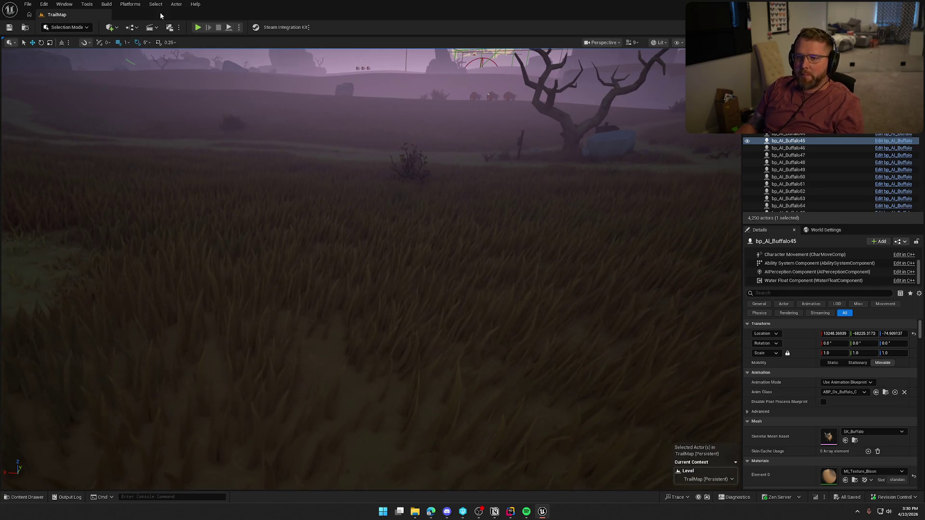
Look through the Build, play-mode and quick render menus without running anything.
left_click(107, 5)
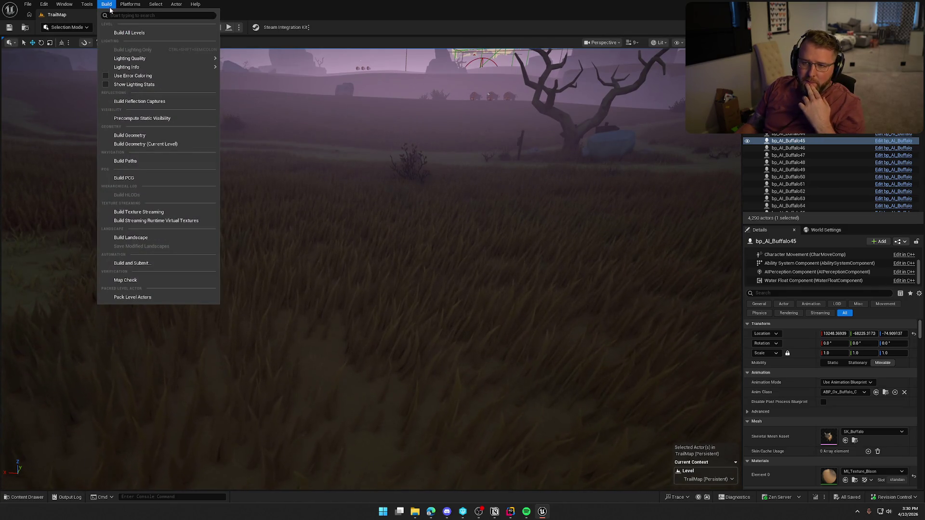
left_click(108, 6)
left_click(239, 27)
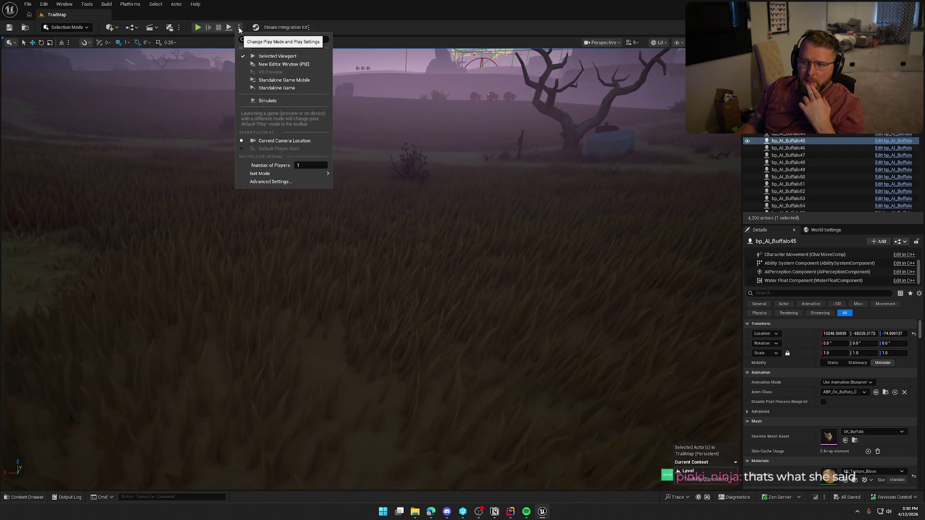
left_click(241, 28)
left_click(170, 27)
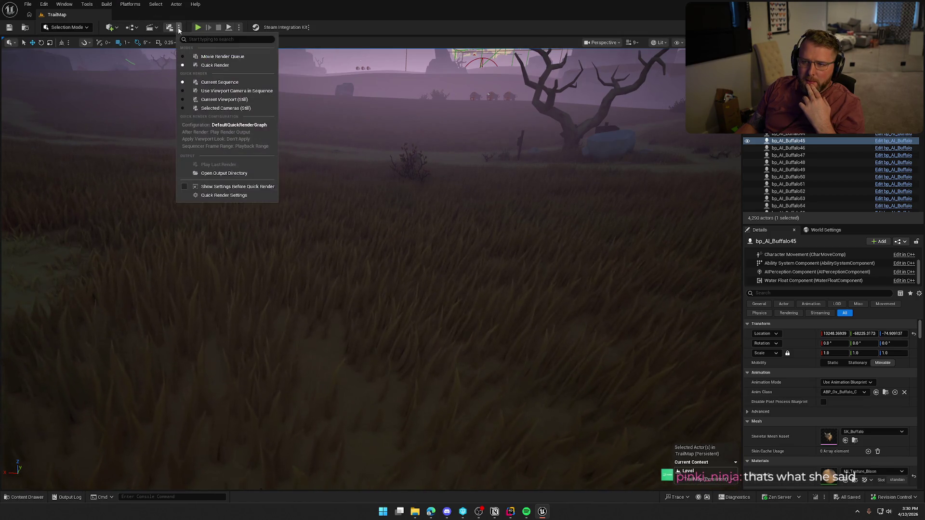
left_click(170, 27)
left_click(108, 6)
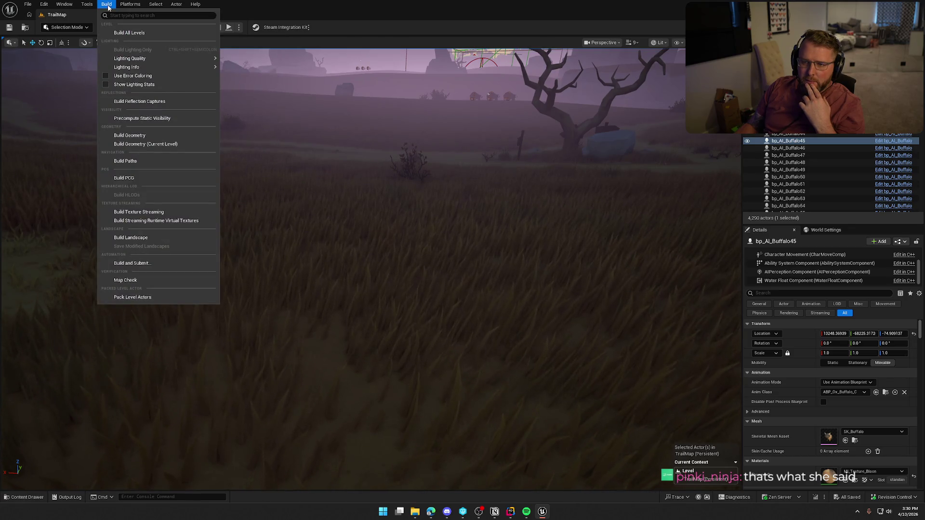
left_click(107, 5)
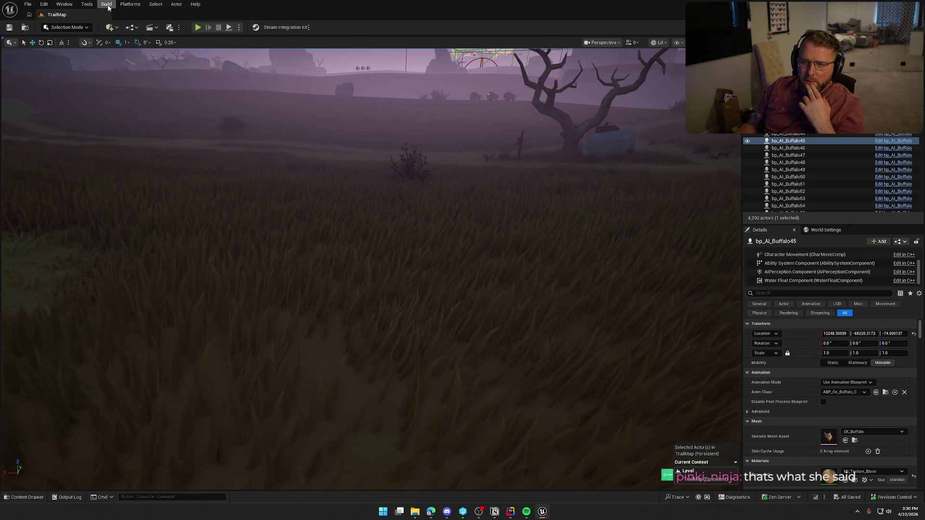
left_click(239, 27)
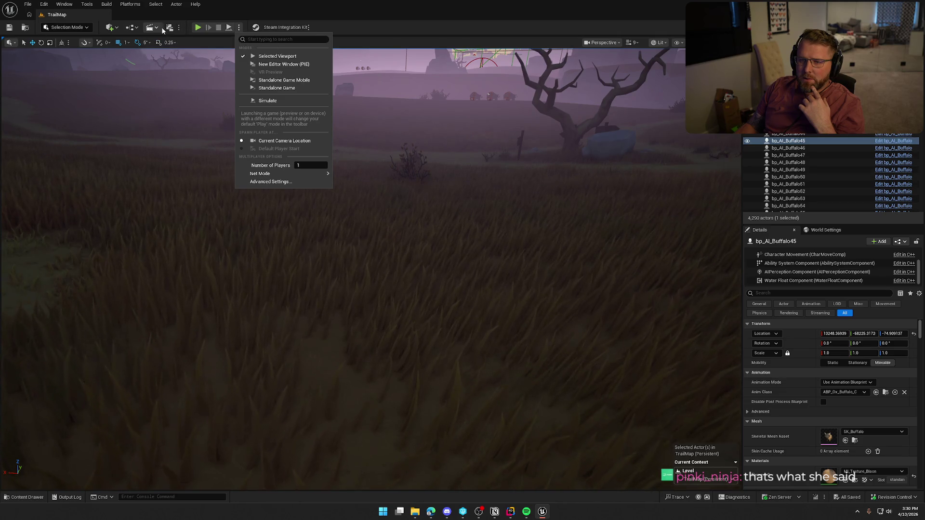
left_click(136, 14)
Browse Tools > Platforms > Package Project options without packaging, then switch to Rider.
left_click(89, 7)
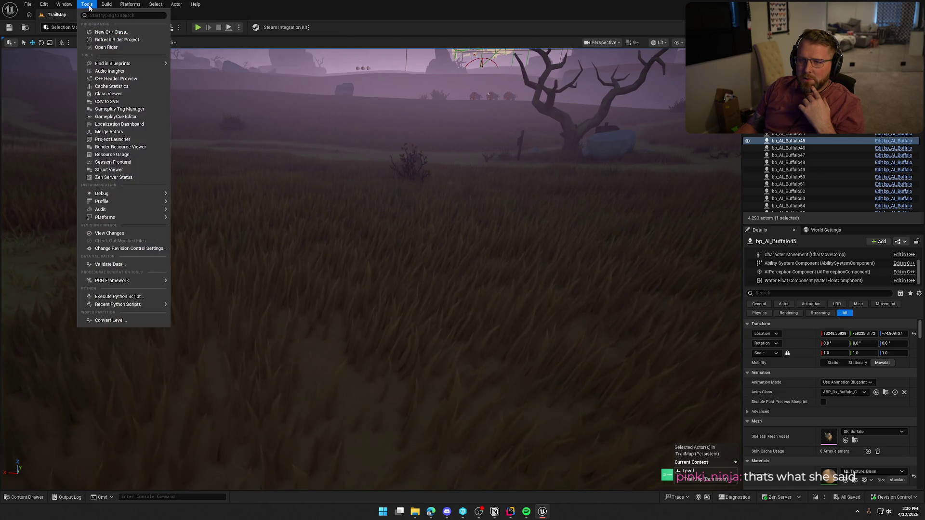
mouse_move(105, 5)
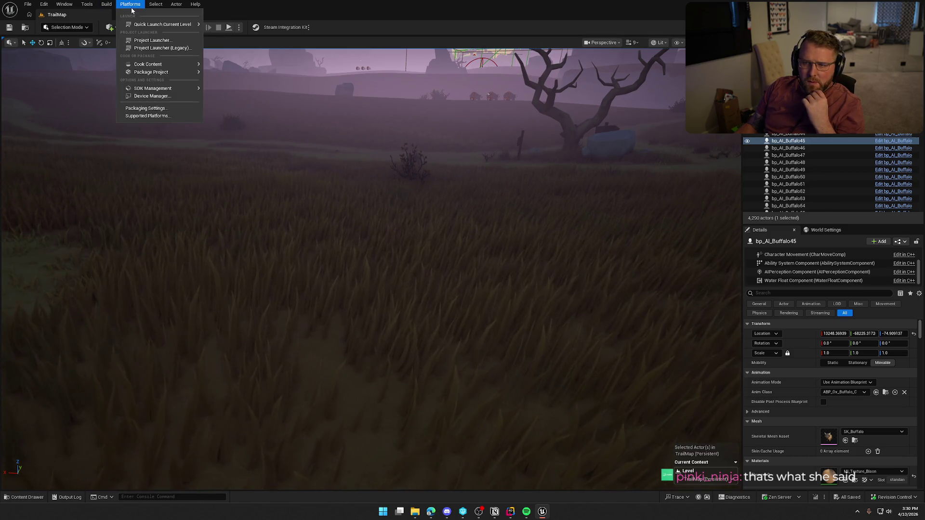
mouse_move(186, 72)
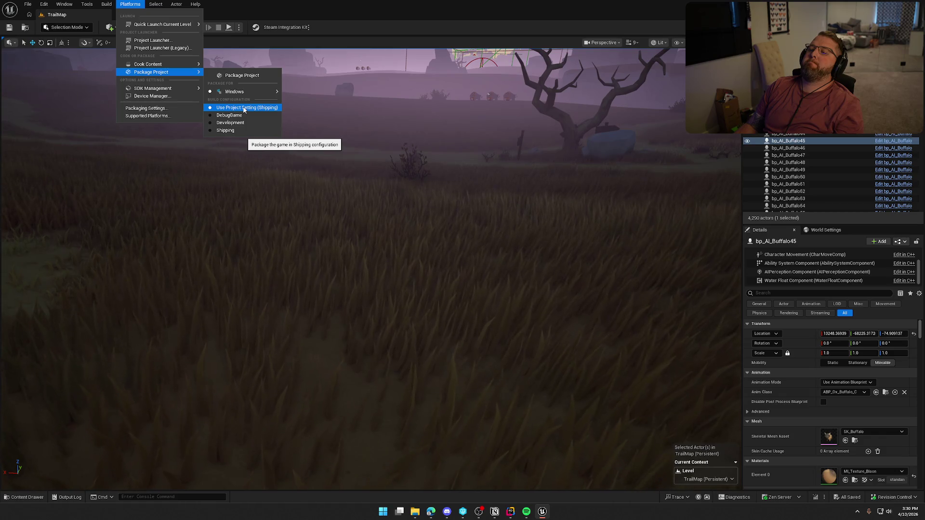
left_click(561, 104)
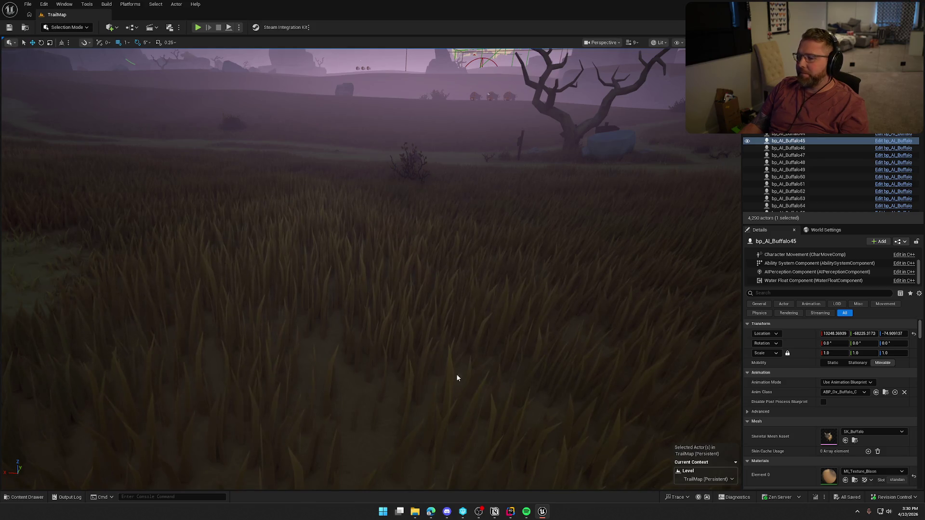
key("alt+Tab")
Close NPCActor.cpp and display the TrailNError solution tree with its 54 projects.
left_click(27, 23)
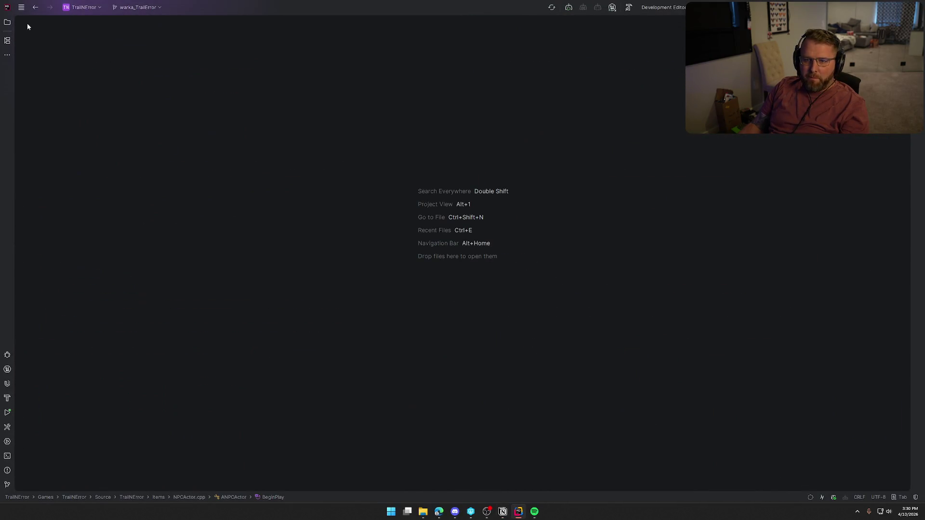
left_click(8, 22)
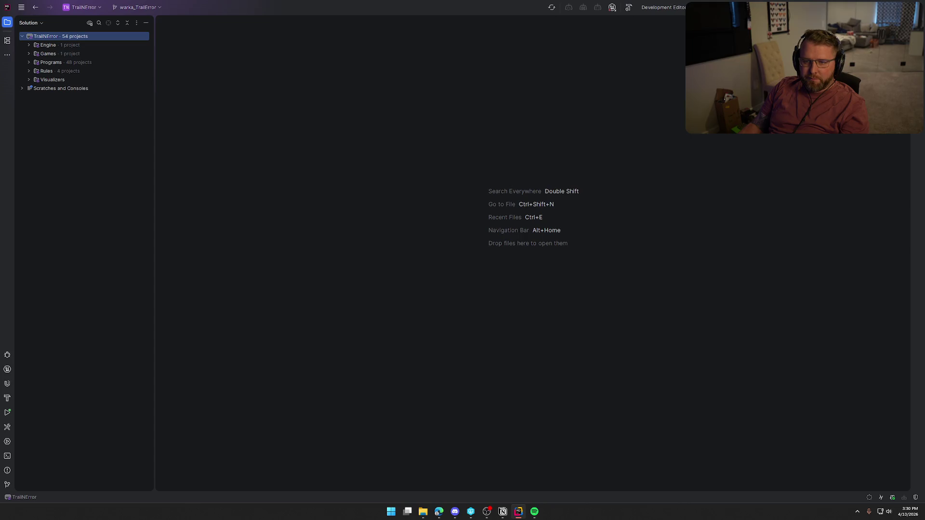
key("alt+Tab")
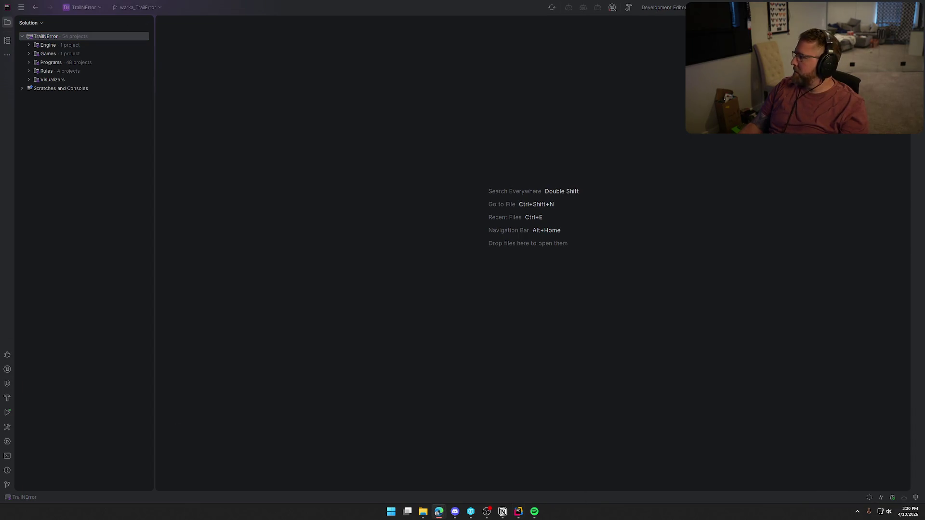
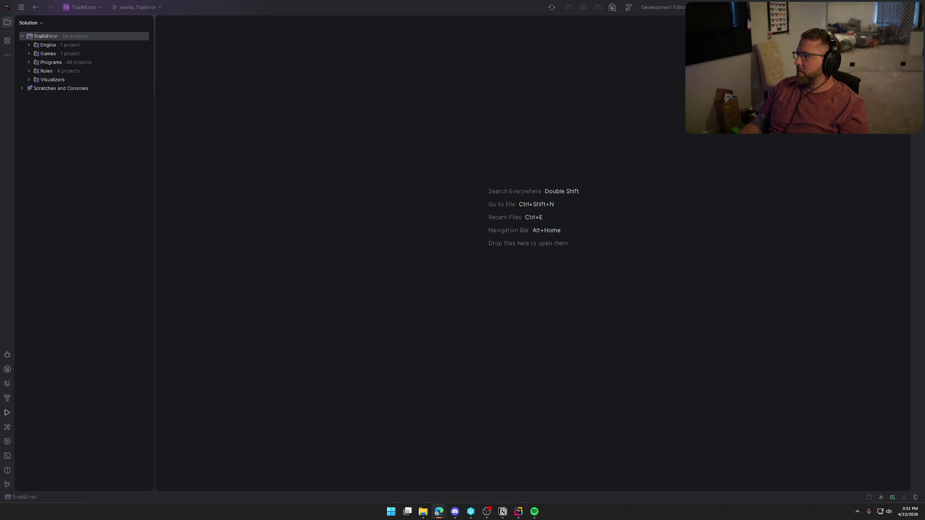
Open Games/TrailNError/Config/DefaultEngine.ini from the project tree.
left_click(29, 45)
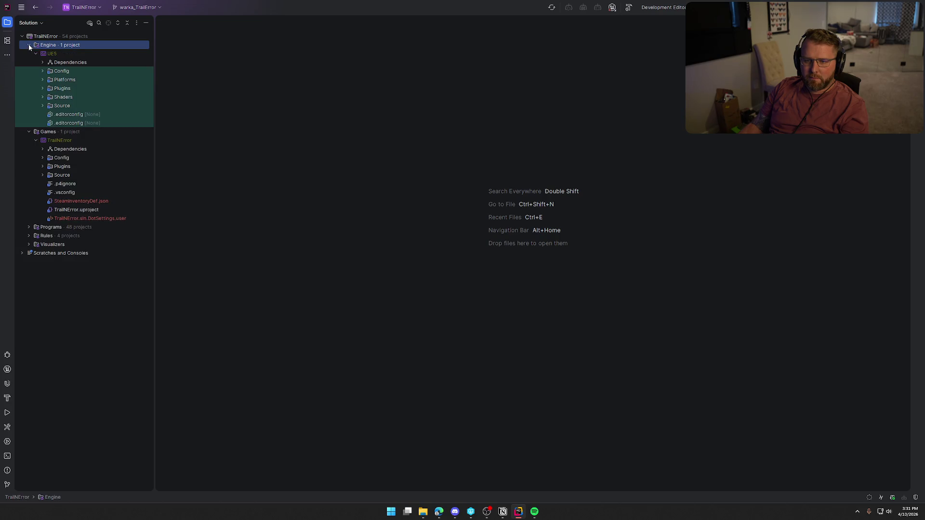
left_click(29, 46)
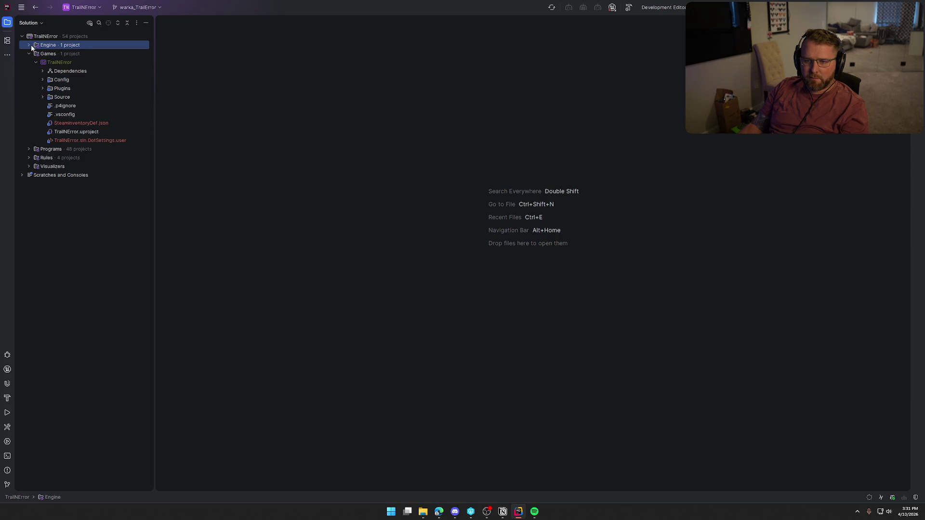
left_click(43, 80)
double_click(88, 105)
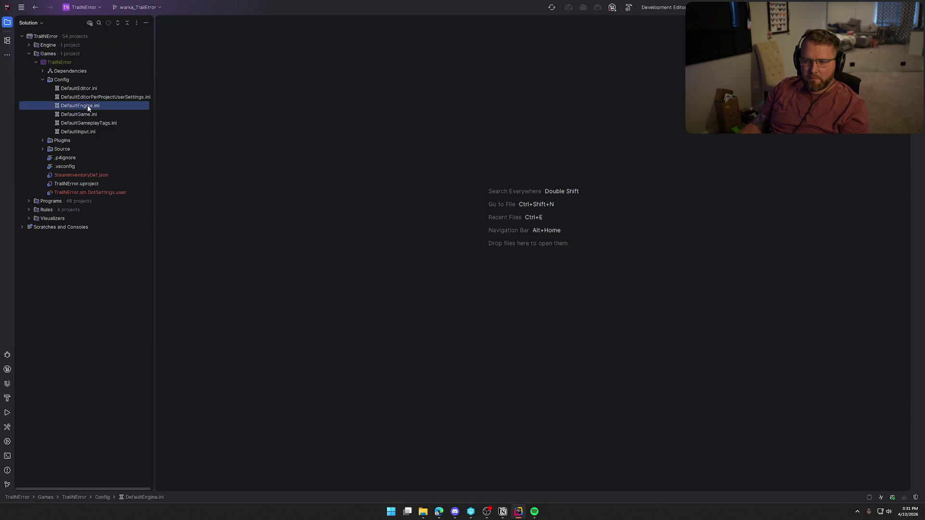
Replace SteamDevAppId and SteamAppId with 4408550 and close the file.
key("ctrl+End")
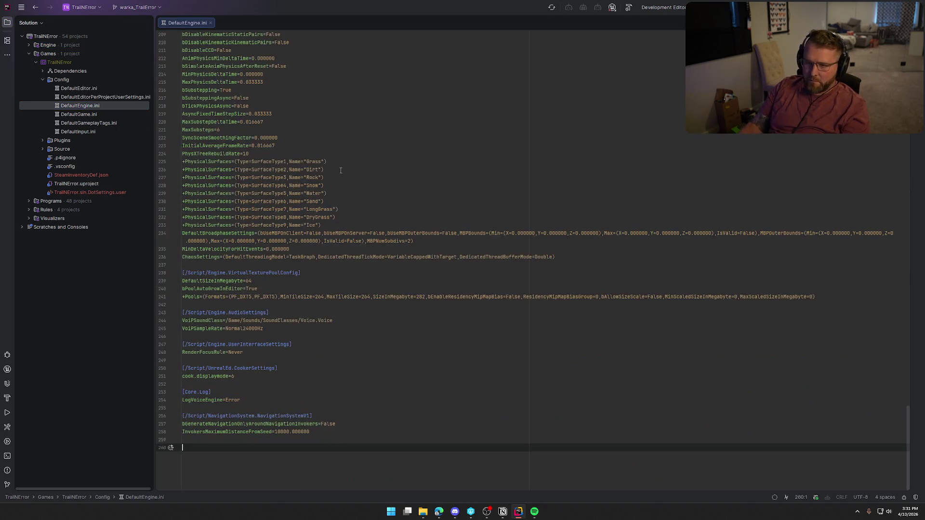
scroll(374, 308, "up", 5)
scroll(375, 308, "up", 15)
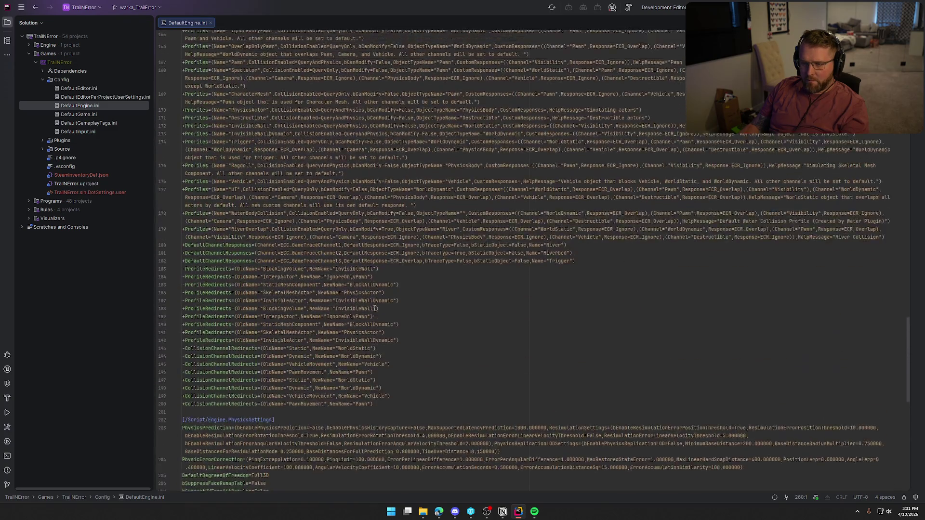
scroll(372, 306, "up", 4)
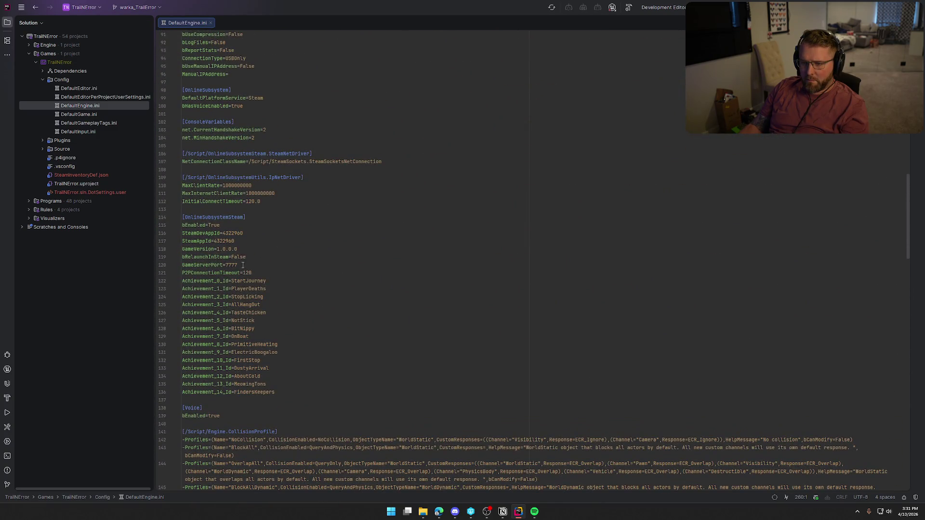
double_click(234, 234)
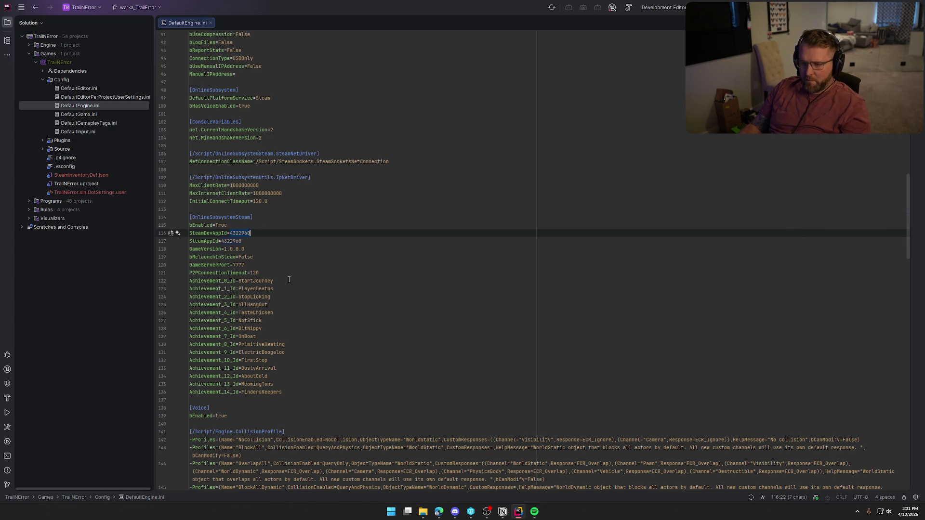
type("4408550")
double_click(228, 241)
type("4408550")
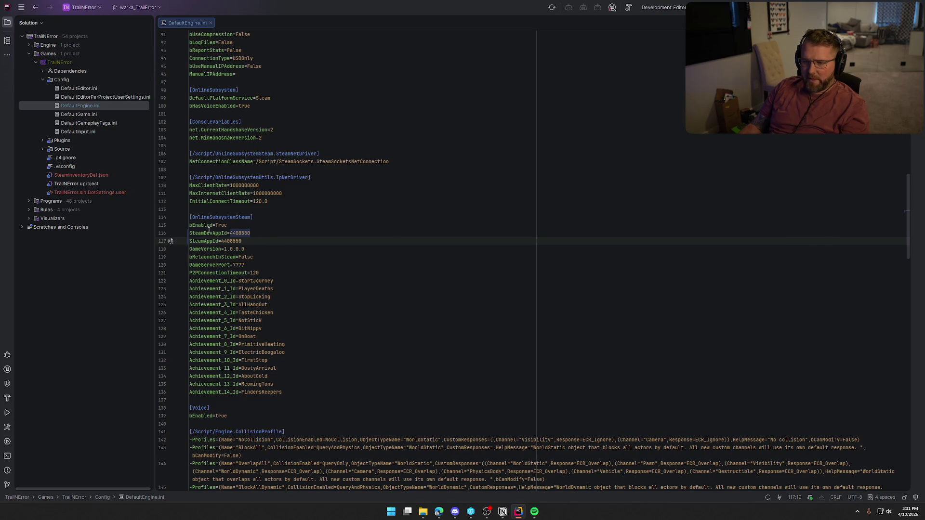
scroll(283, 233, "up", 3)
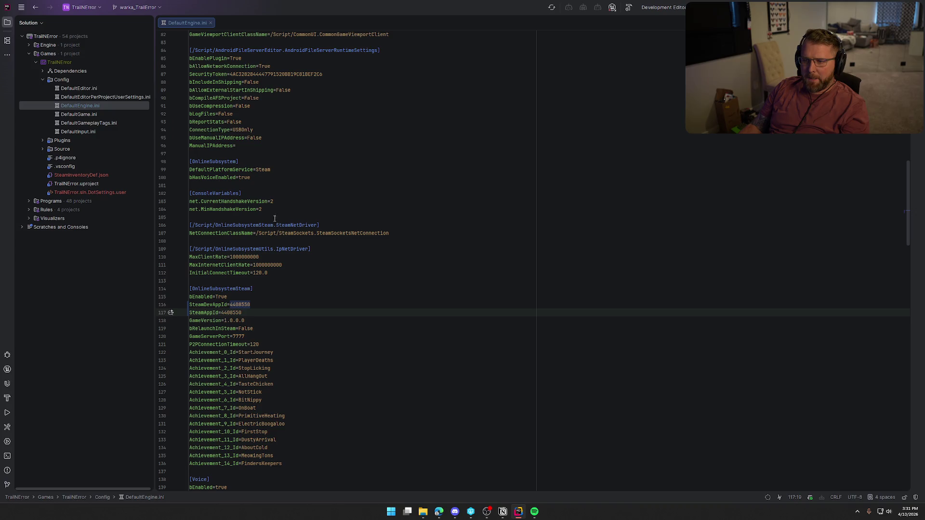
left_click(211, 23)
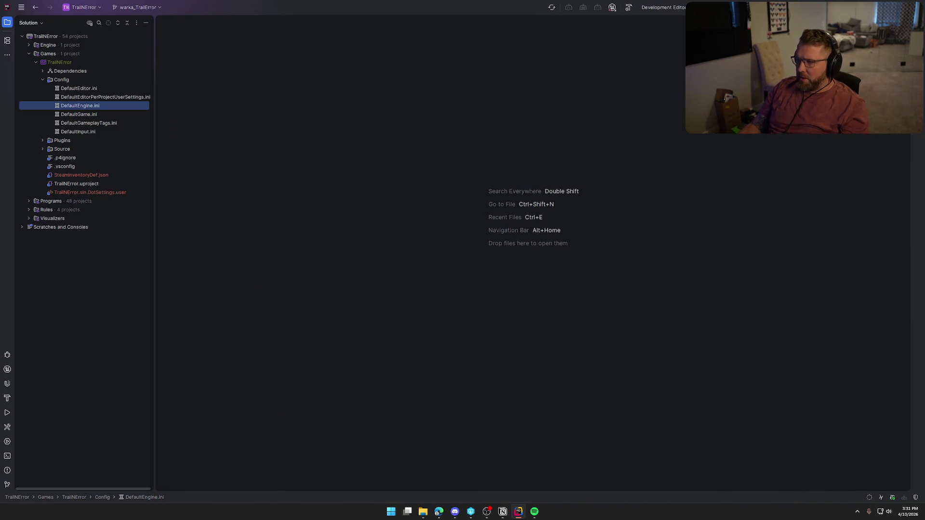
Build the TrailNError game project in Rider, then switch to the Unreal Editor.
key("ctrl+shift+b")
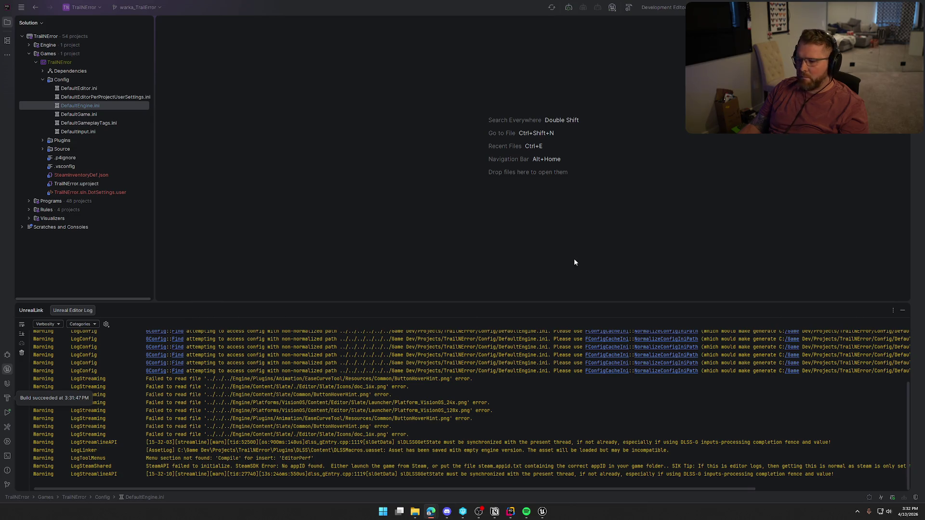
left_click(902, 311)
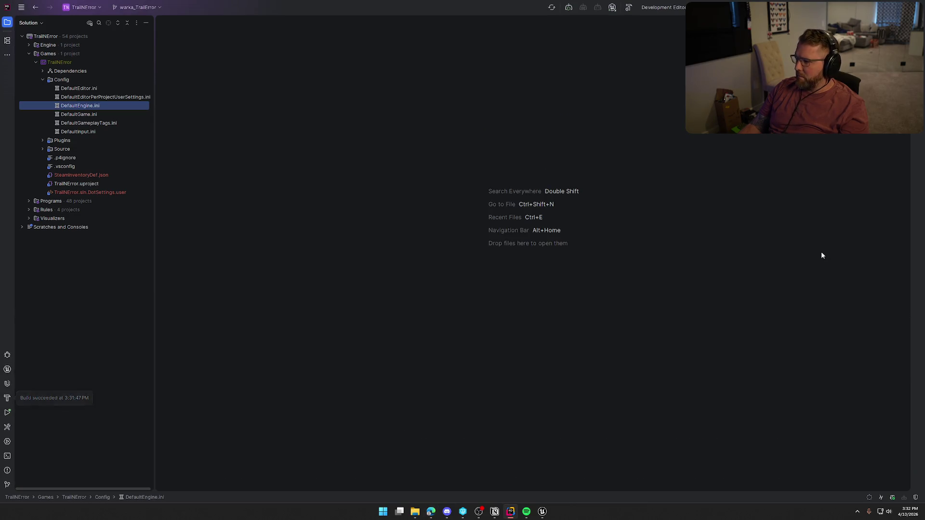
left_click(543, 511)
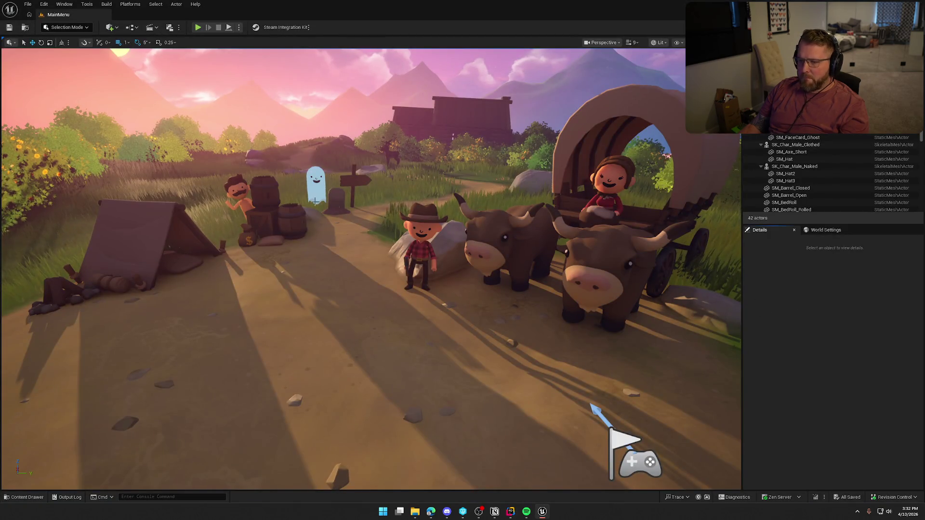
Launch TrailNError as a Standalone Game from the Play options menu.
key("ctrl+space")
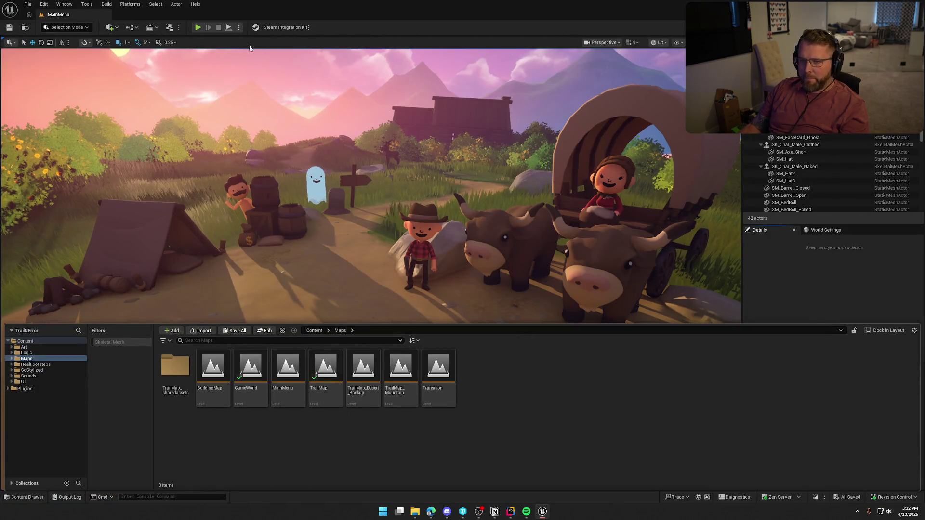
left_click(239, 28)
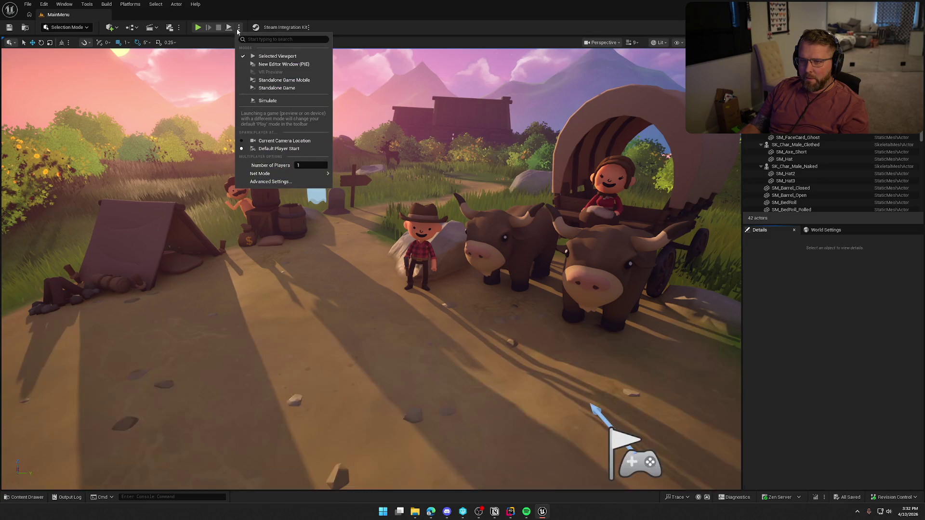
left_click(286, 101)
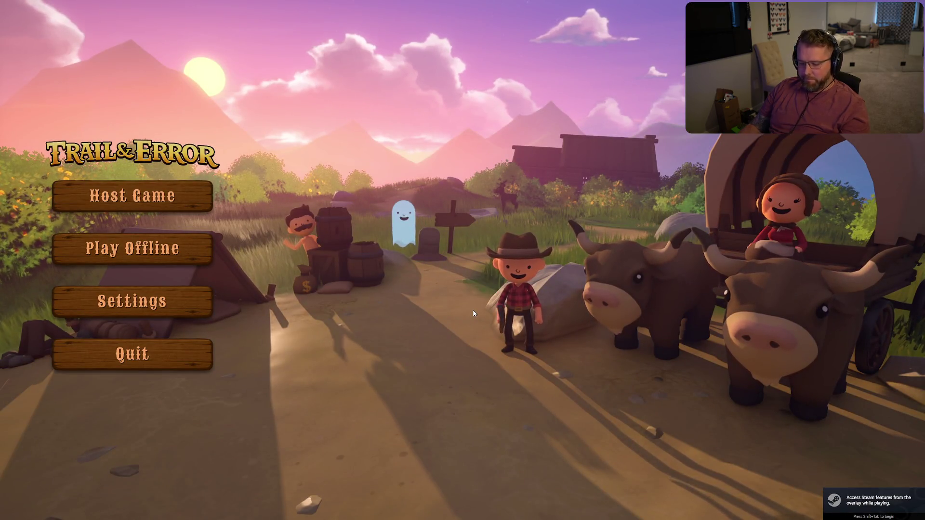
Bring up the Steam overlay in-game, move the friends list aside, and dismiss it.
key("shift+Tab")
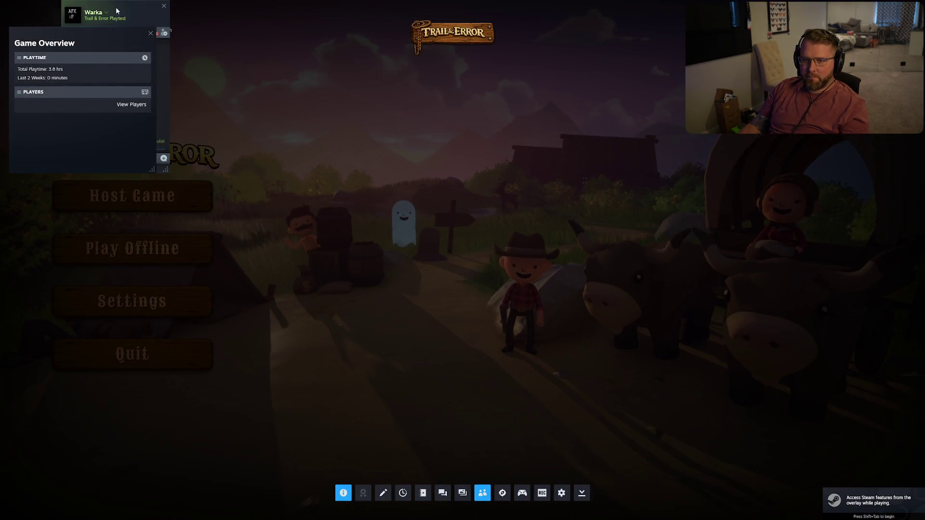
mouse_move(117, 11)
left_mouse_down()
mouse_move(357, 100)
mouse_move(786, 76)
left_mouse_up()
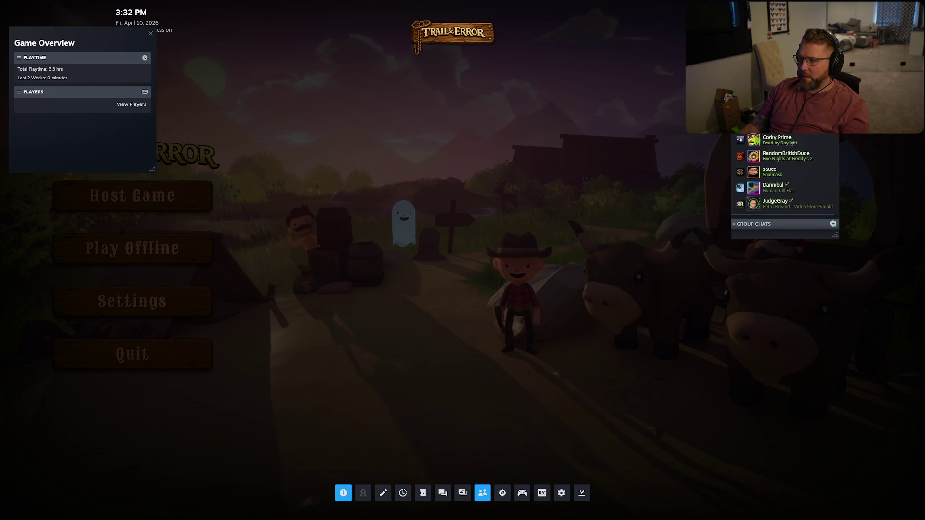
key("shift+Tab")
Check the Settings screen, cancel back to the main menu, and quit the game.
left_click(171, 311)
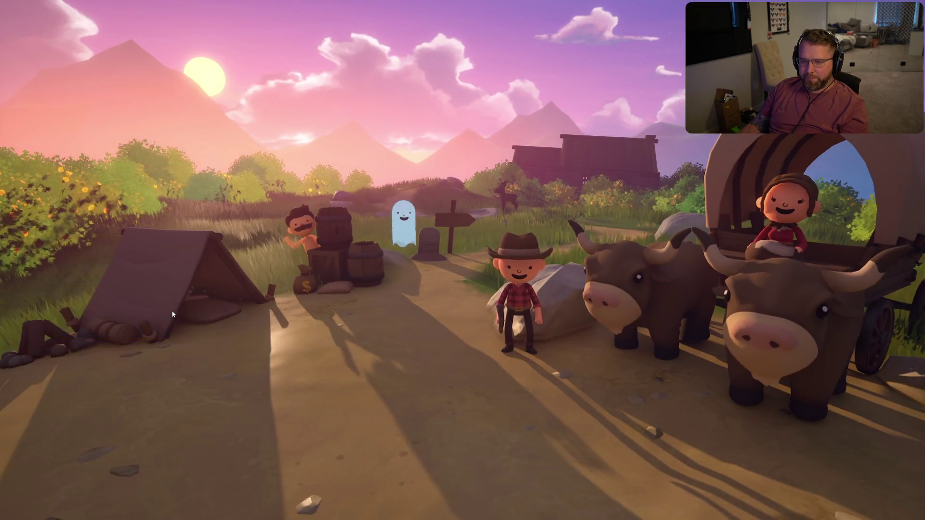
left_click(603, 488)
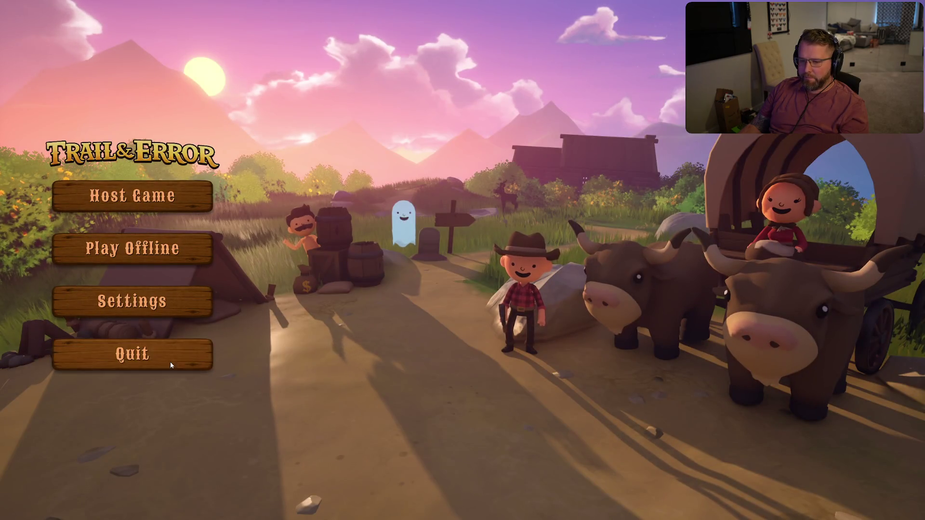
key("Escape")
Open the UI_MainMenu widget from the Content UI/MainMenu folder.
key("ctrl+space")
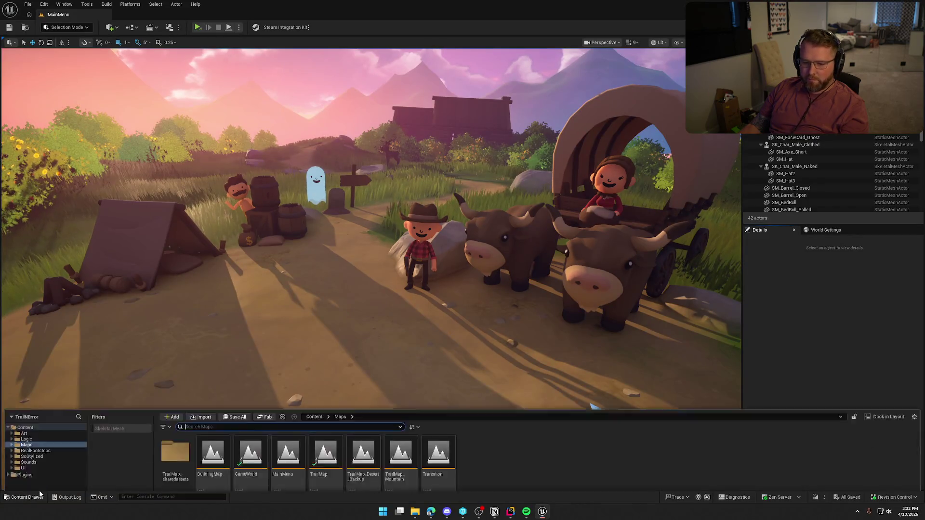
left_click(23, 381)
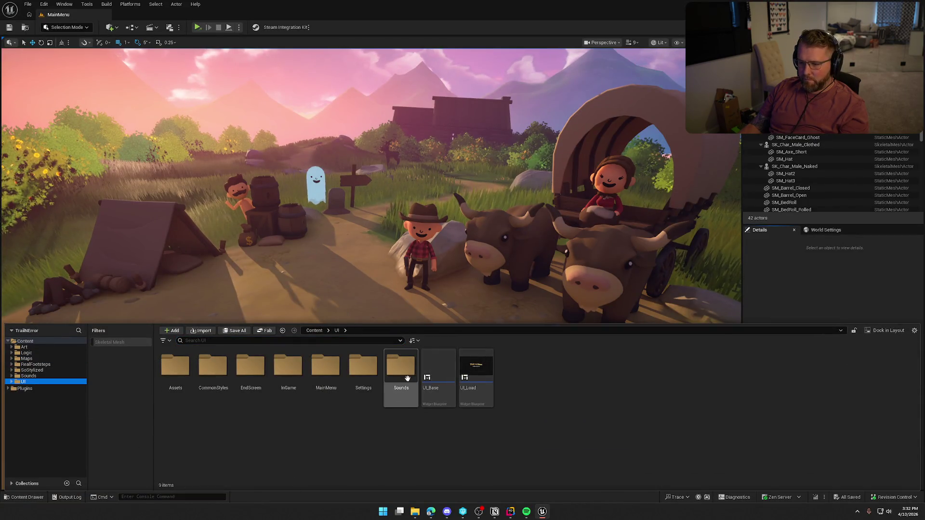
double_click(326, 369)
double_click(213, 371)
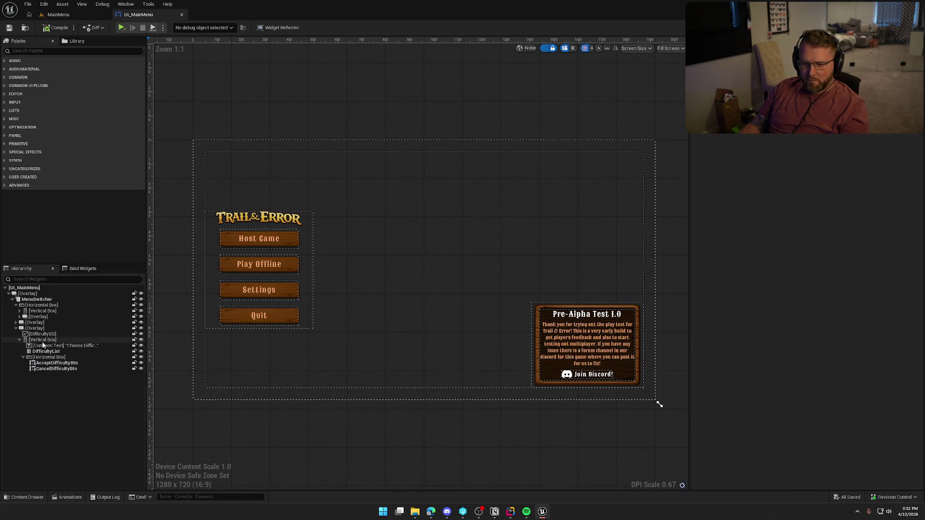
Make the Pre-Alpha Test notice panel Not Hit-Testable (Self Only), compile, and check out UI_MainMenu.
left_click(16, 328)
left_click(35, 323)
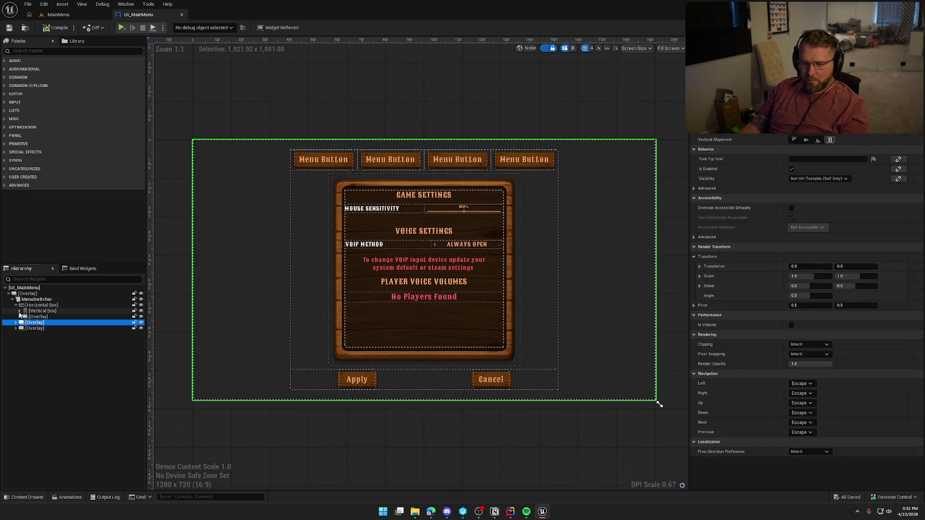
left_click(39, 316)
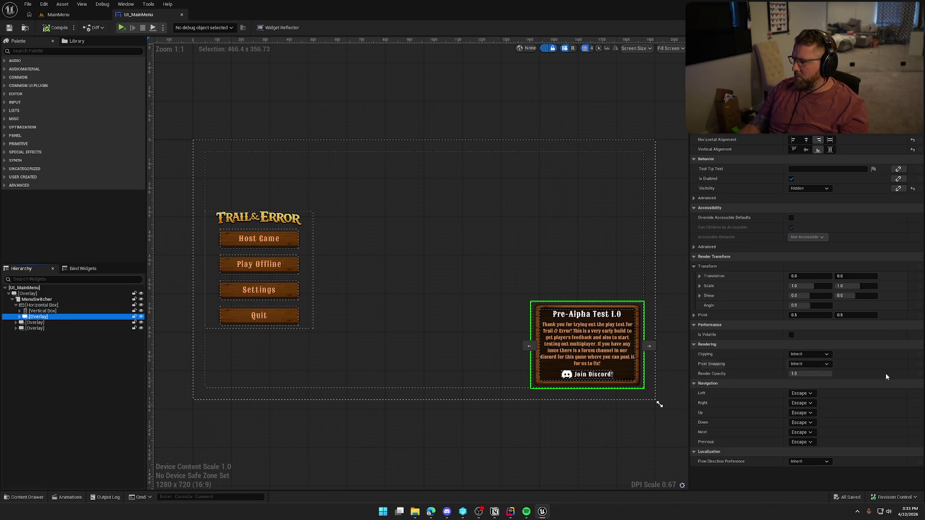
left_click(813, 189)
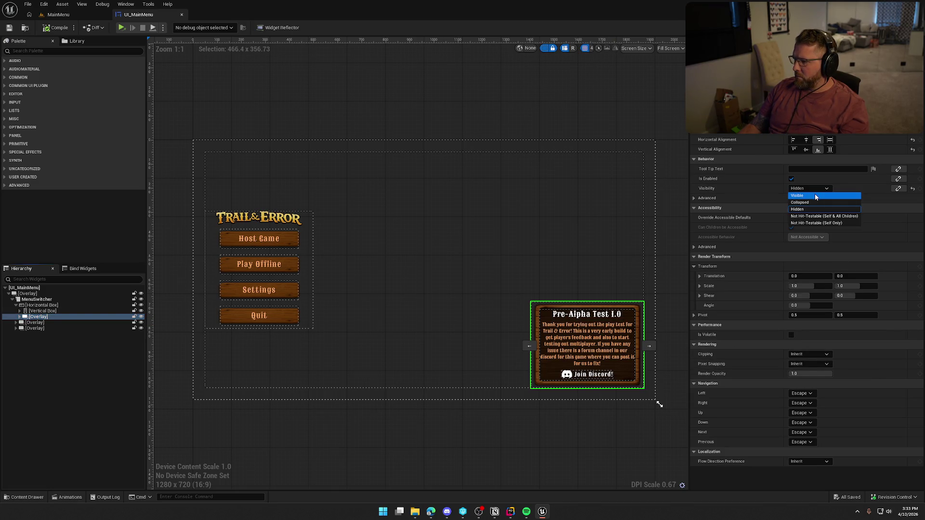
left_click(817, 223)
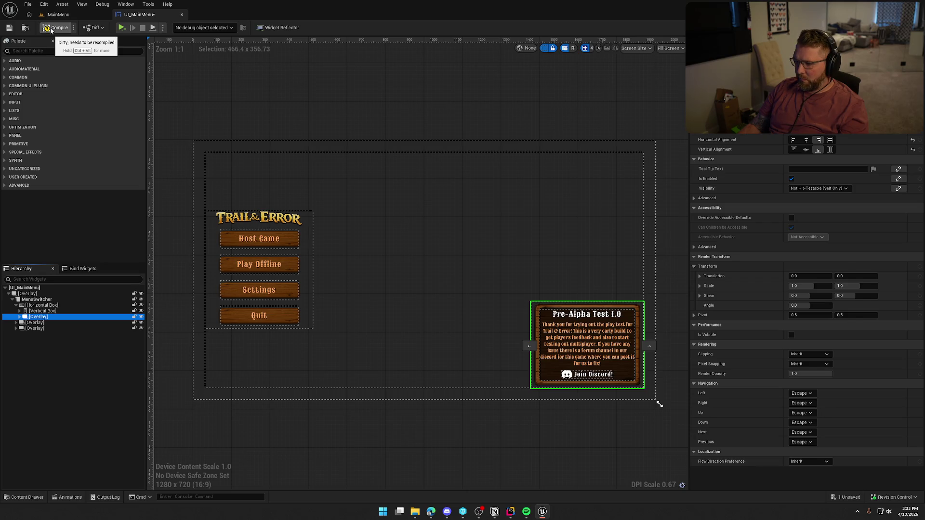
left_click(52, 30)
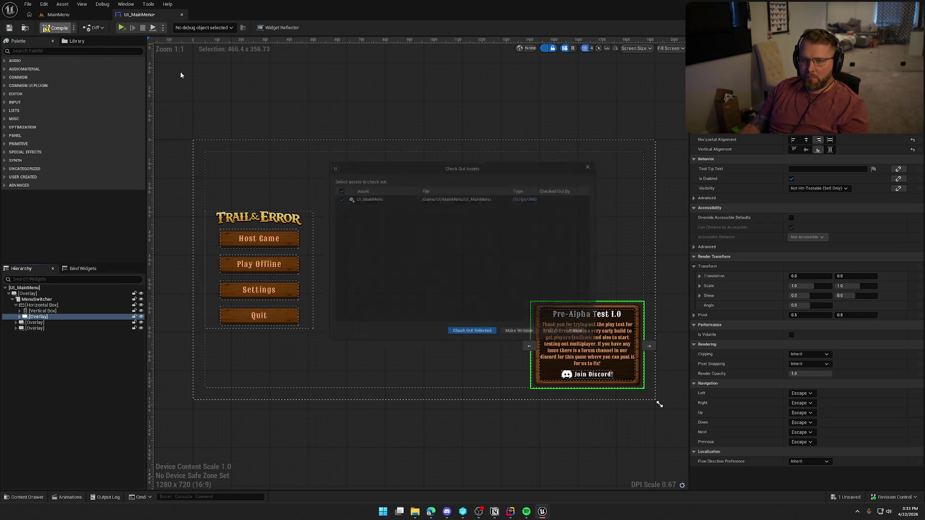
left_click(473, 337)
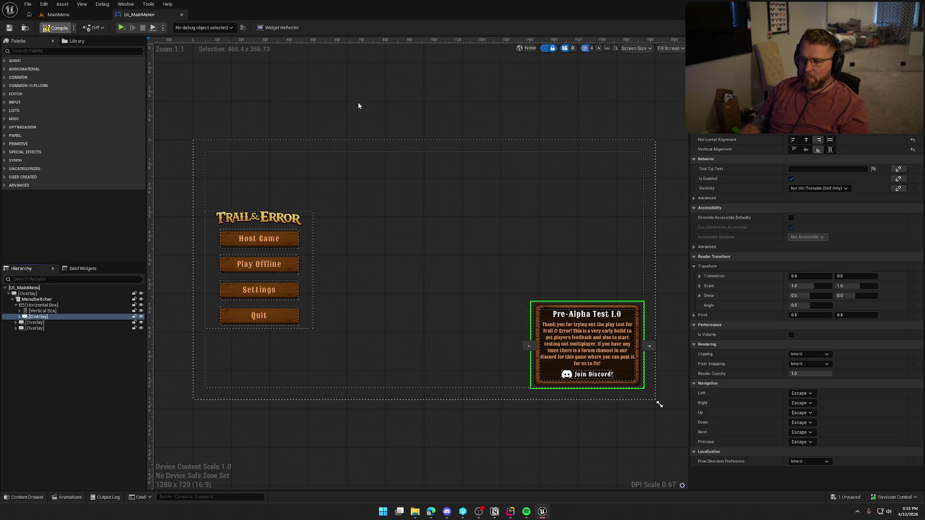
left_click(623, 317)
Set the version label text to Pre-Alpha Test 1.1.
left_click(623, 317)
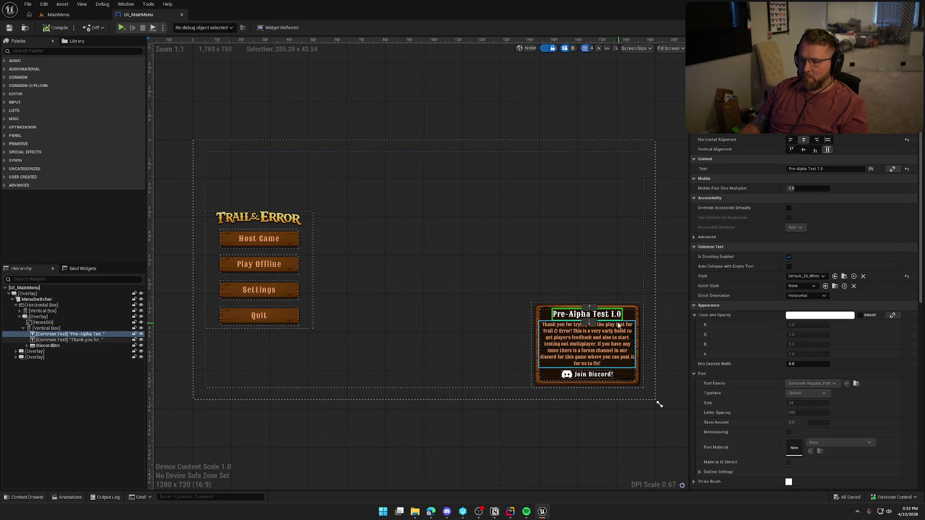
left_click(829, 168)
type("1")
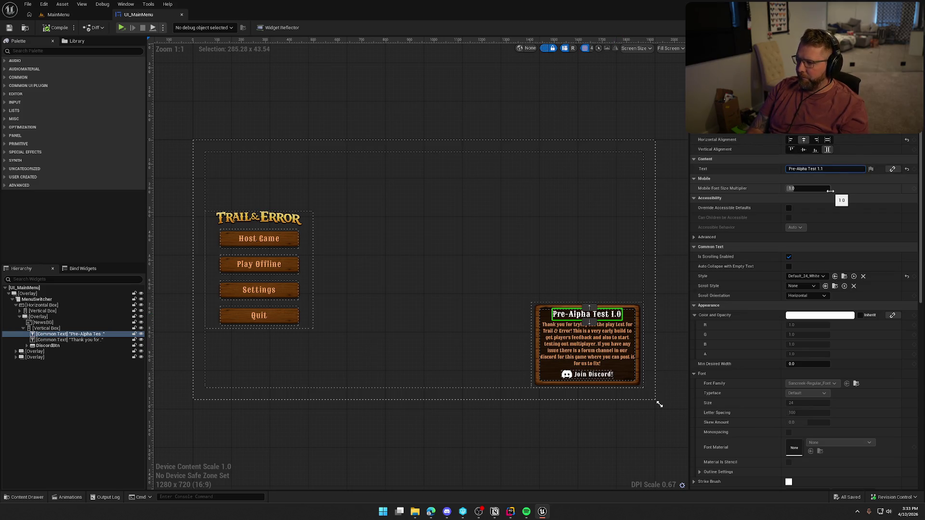
key("Return")
left_click(489, 115)
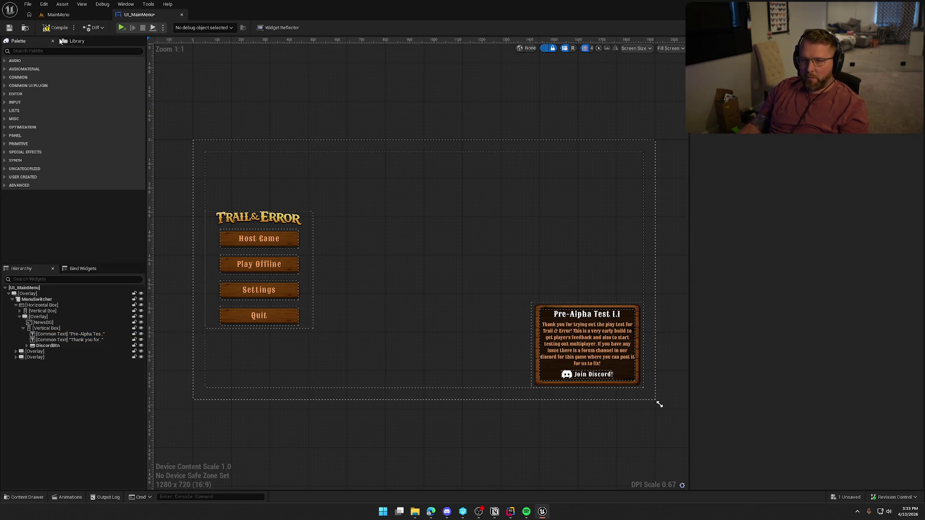
left_click(59, 15)
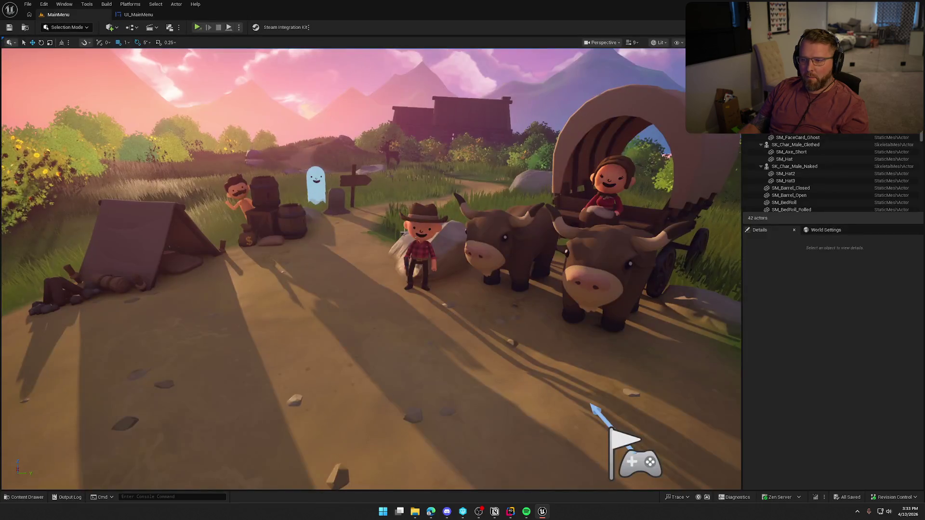
Change the label to Pre-Alpha Test 2.0, compile and save, and return to MainMenu.
left_click(138, 14)
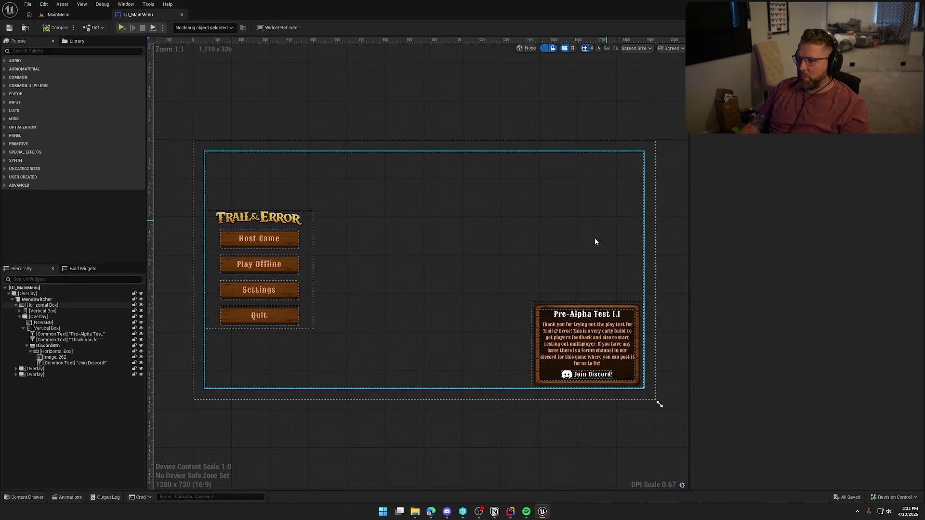
left_click(586, 314)
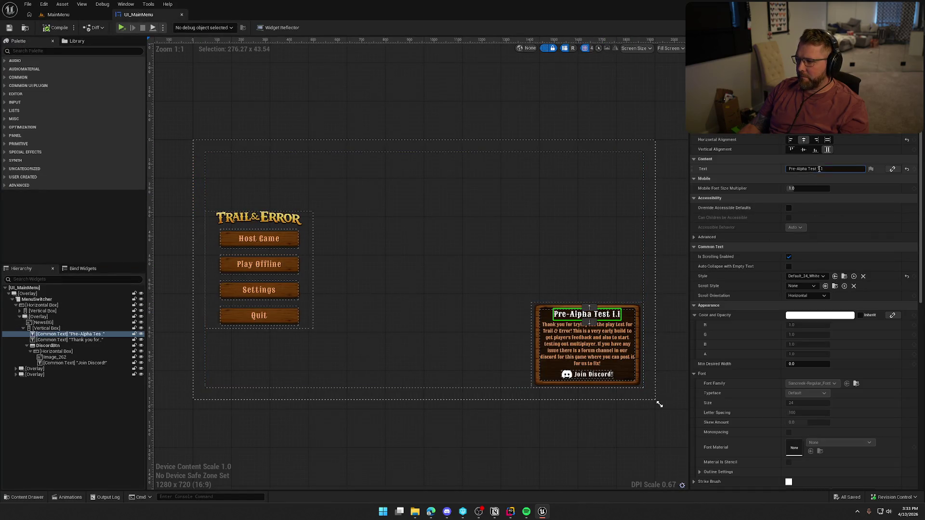
left_click_drag(819, 170, 832, 169)
type("2.0")
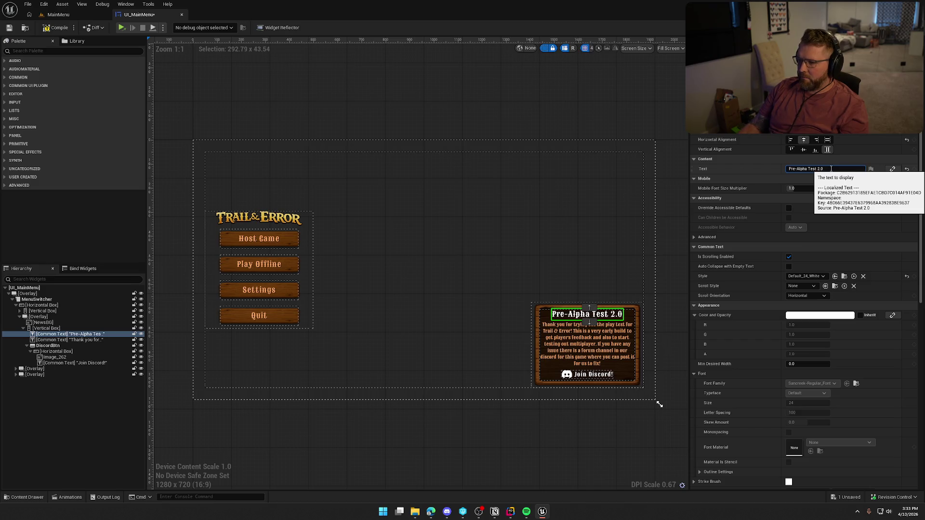
key("Return")
left_click(58, 27)
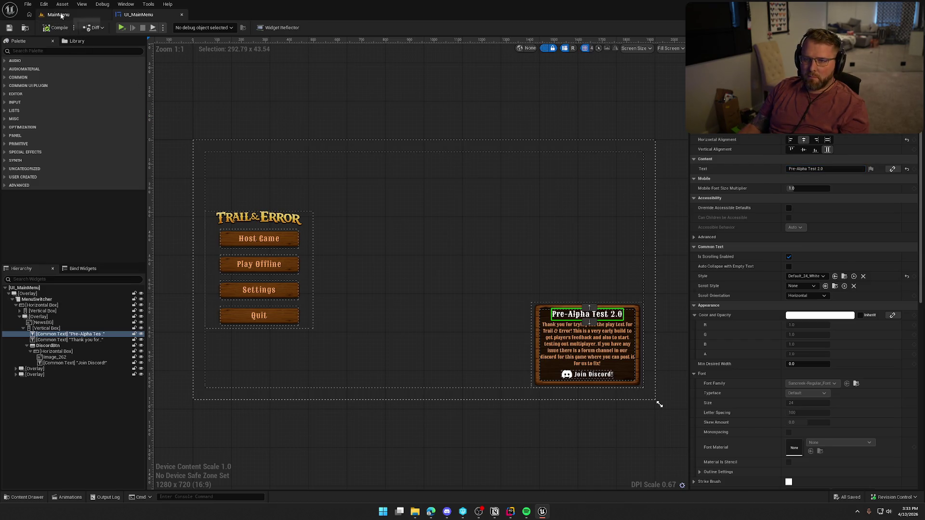
left_click(58, 15)
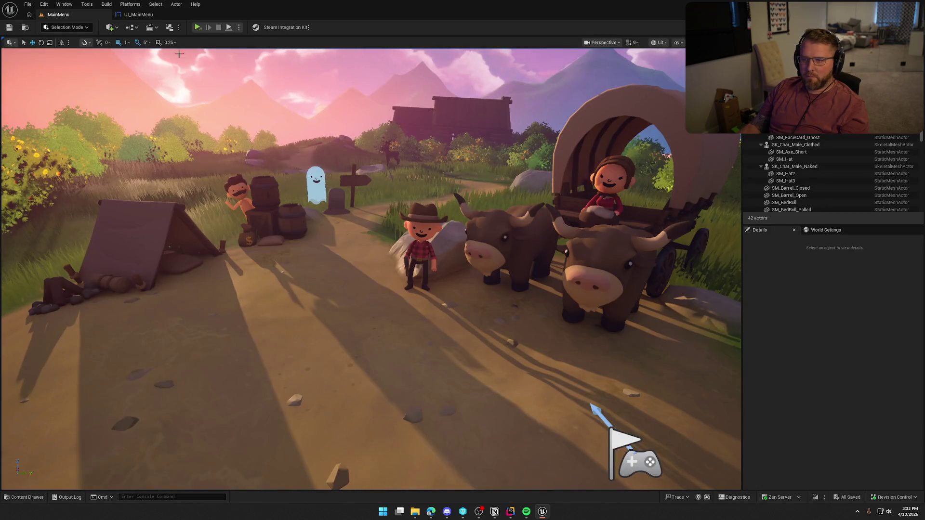
Package the project for Windows into Saved/Builds and show the output log.
left_click(106, 6)
mouse_move(130, 7)
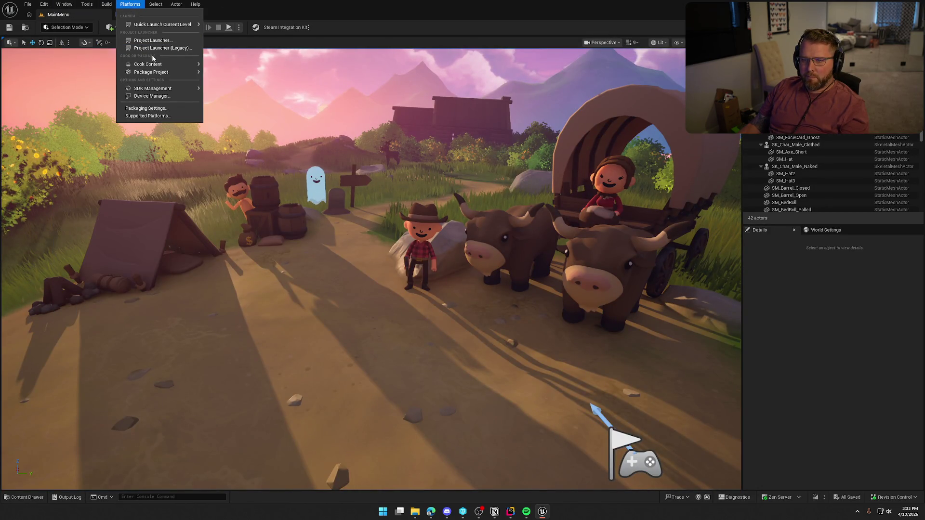
mouse_move(163, 63)
mouse_move(193, 72)
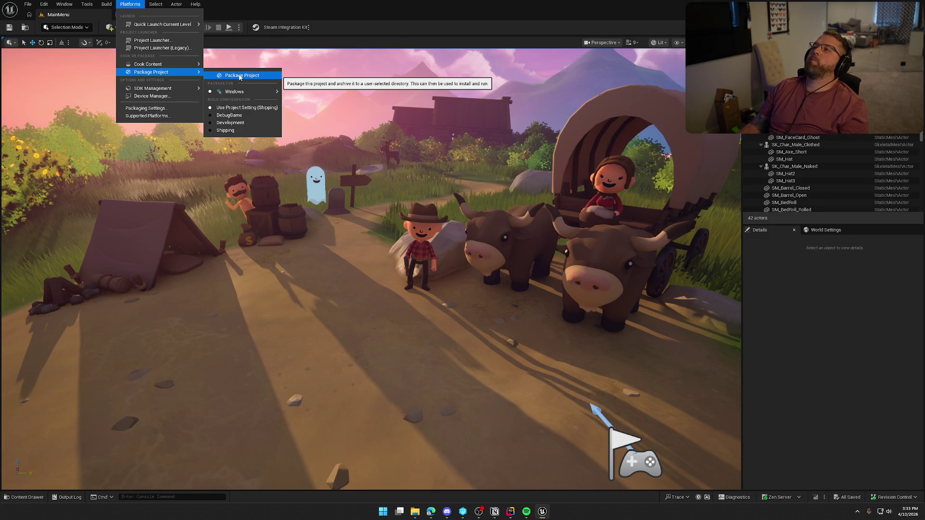
left_click(241, 75)
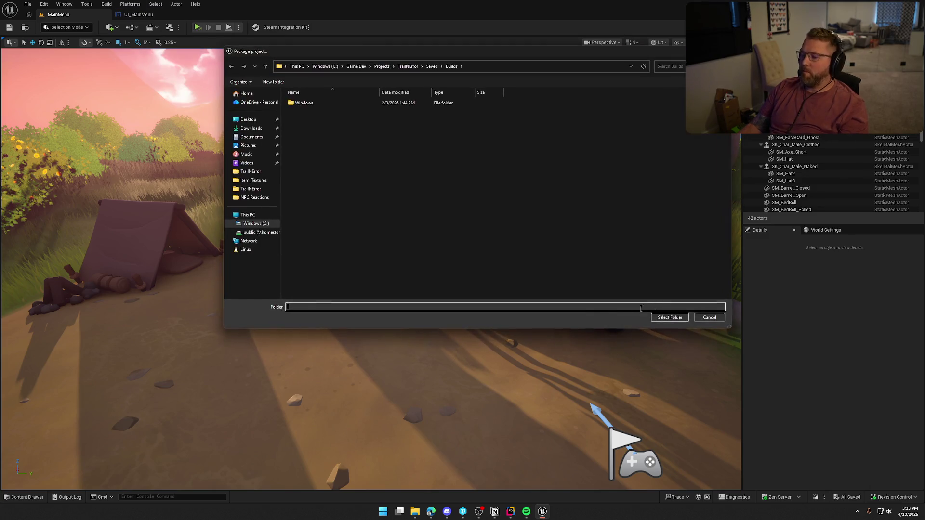
left_click(670, 317)
left_click(832, 470)
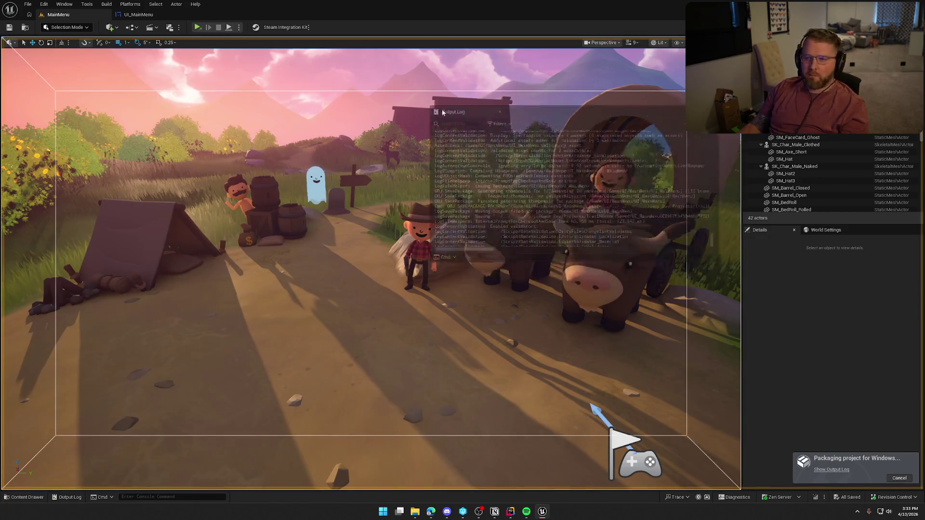
Dock the Output Log as a full tab and clear its old entries.
mouse_move(448, 103)
left_mouse_down()
mouse_move(149, 48)
mouse_move(208, 28)
left_mouse_up()
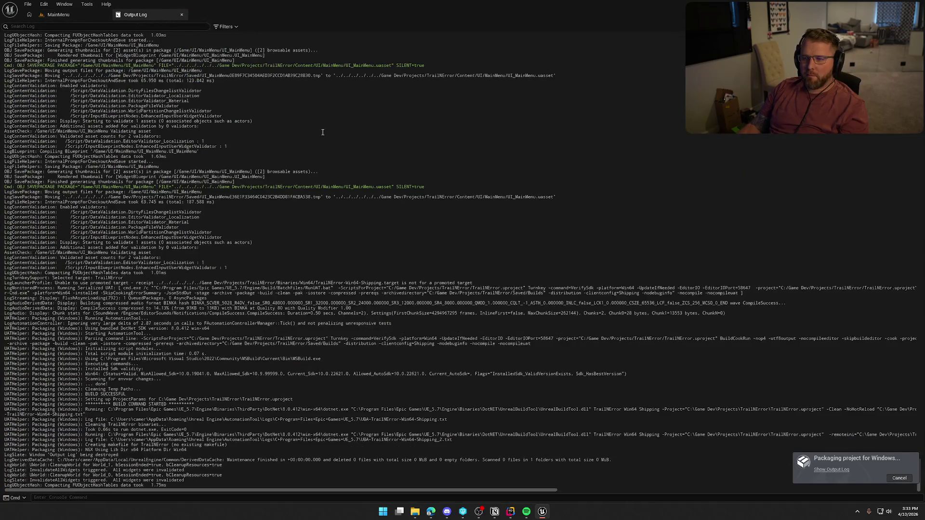
right_click(320, 129)
left_click(406, 155)
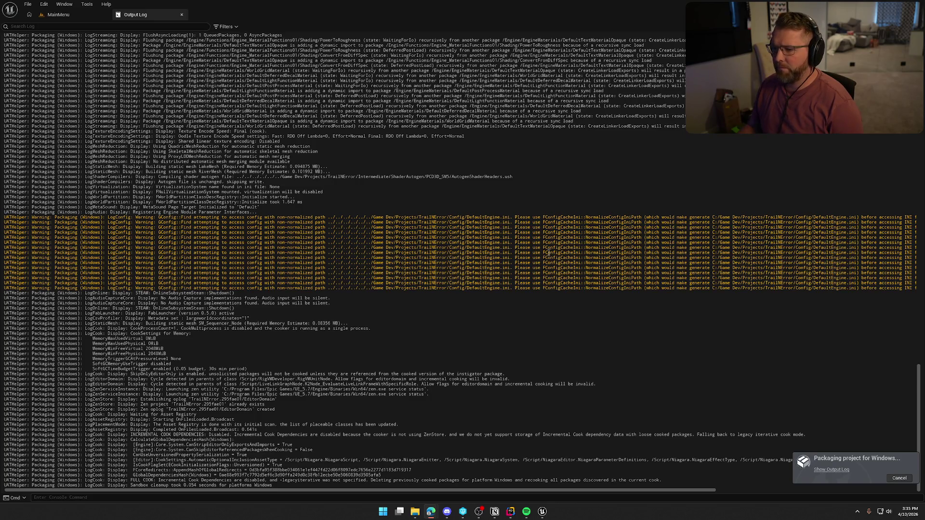
Review the cooking log, then switch to the Item_Textures 2048 folder in File Explorer.
scroll(463, 328, "up", 20)
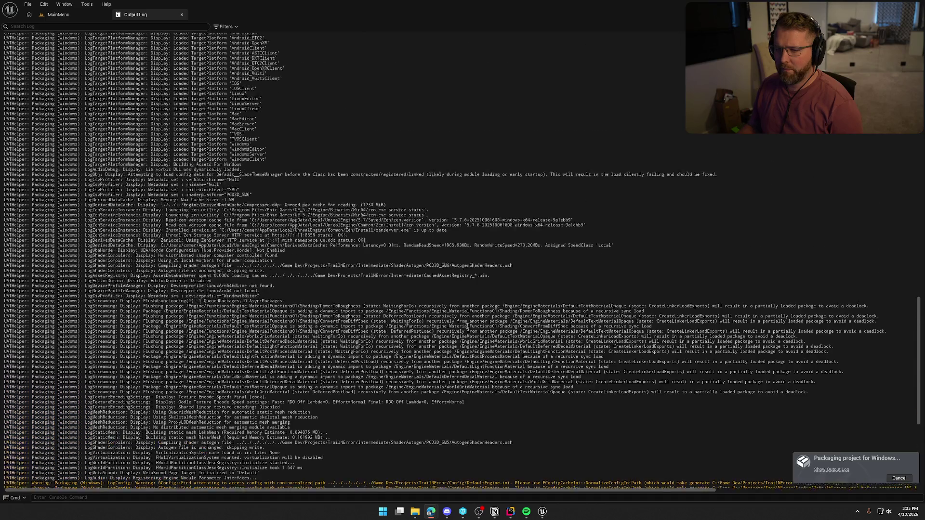
scroll(461, 311, "up", 20)
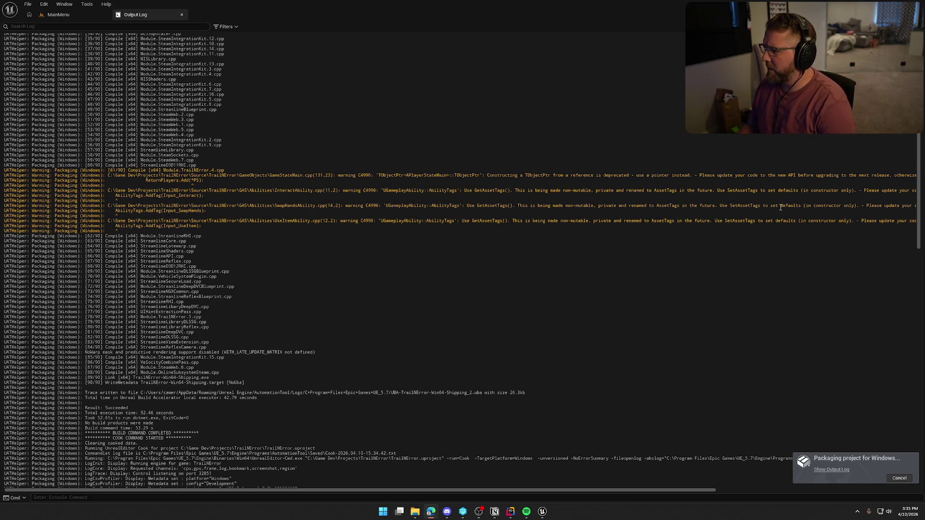
scroll(602, 261, "down", 20)
scroll(689, 293, "down", 20)
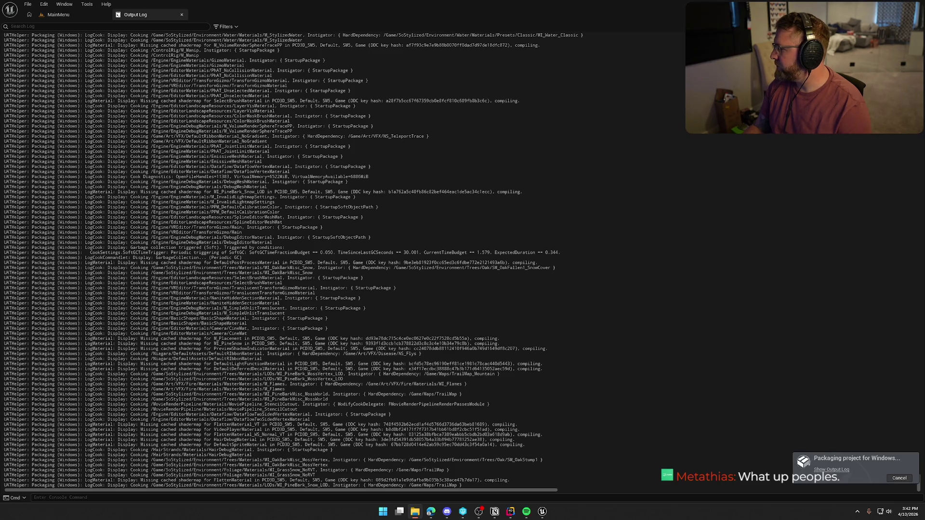
left_click(415, 512)
double_click(562, 57)
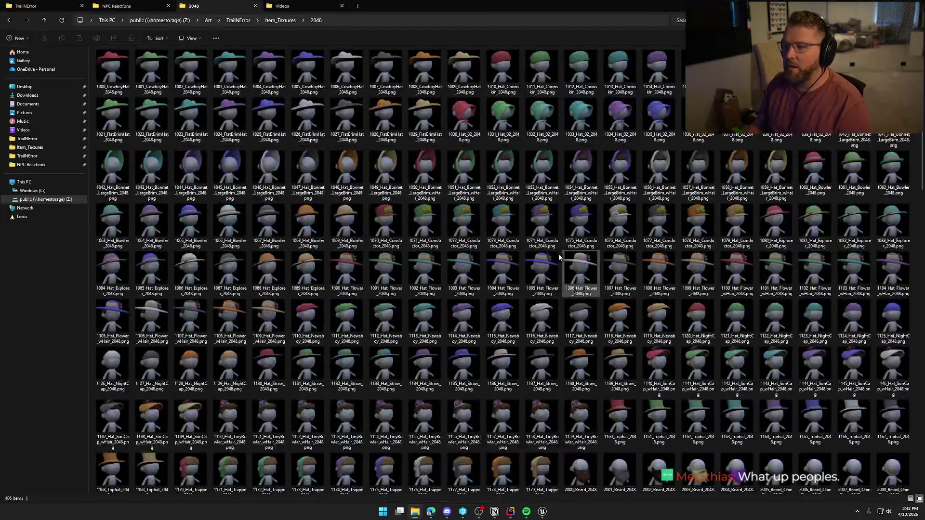
scroll(603, 269, "down", 8)
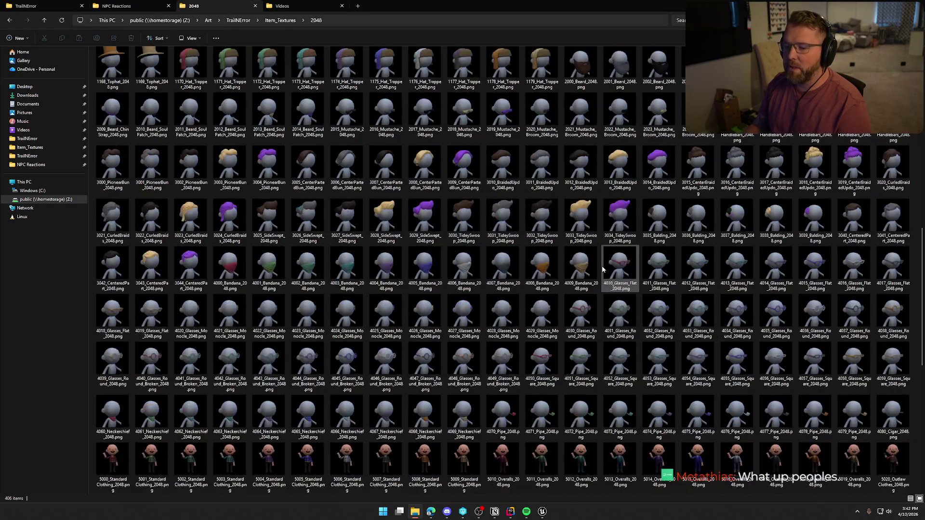
scroll(603, 269, "down", 3)
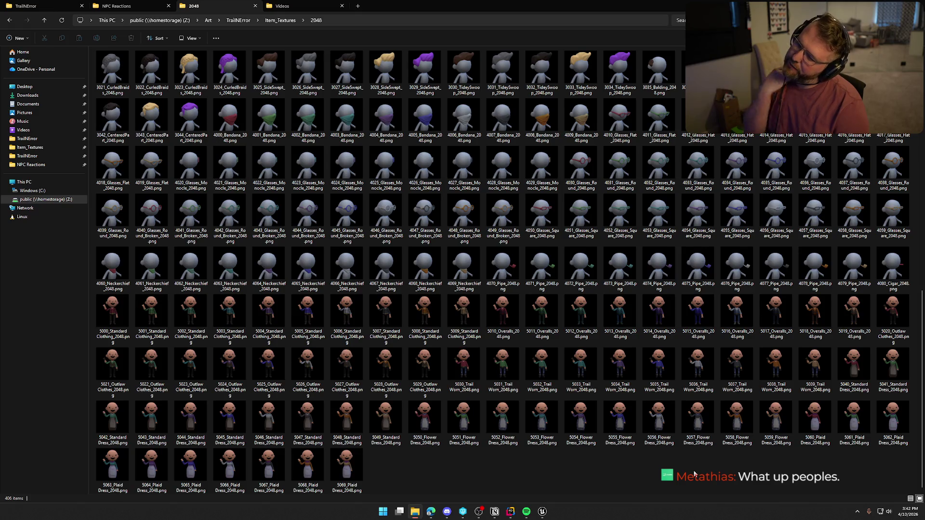
scroll(586, 467, "up", 3)
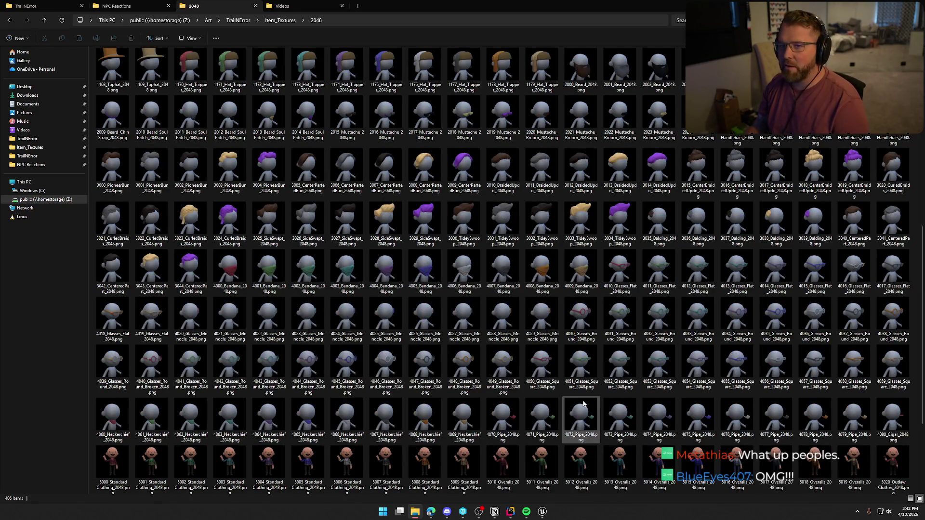
scroll(583, 404, "up", 8)
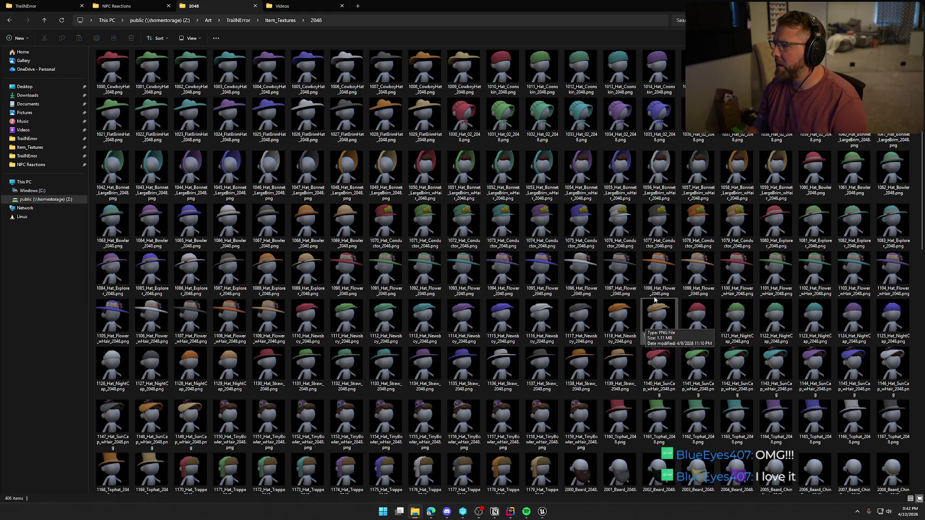
scroll(654, 300, "down", 15)
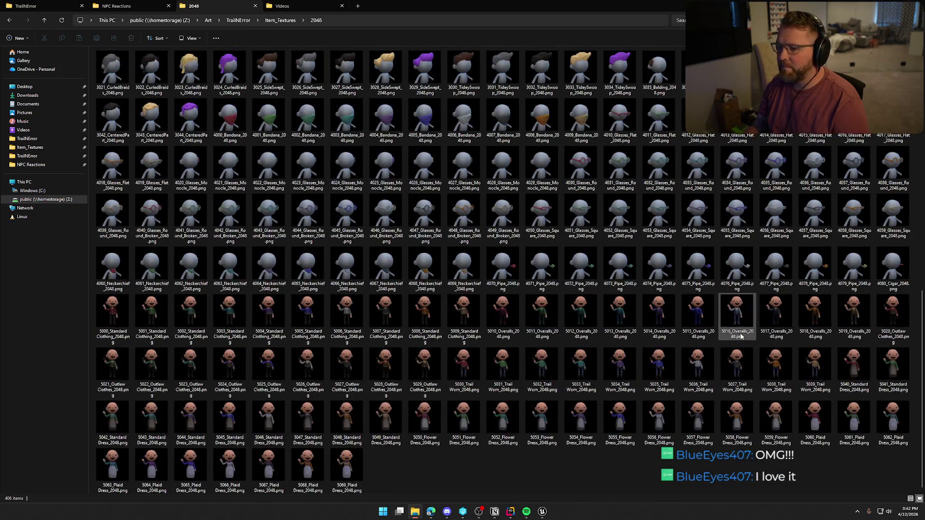
scroll(741, 336, "up", 6)
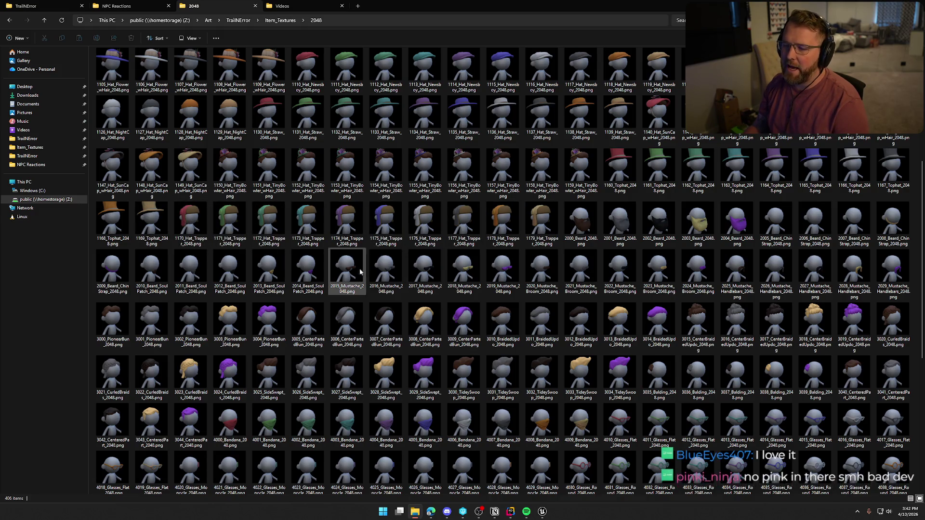
scroll(405, 270, "down", 6)
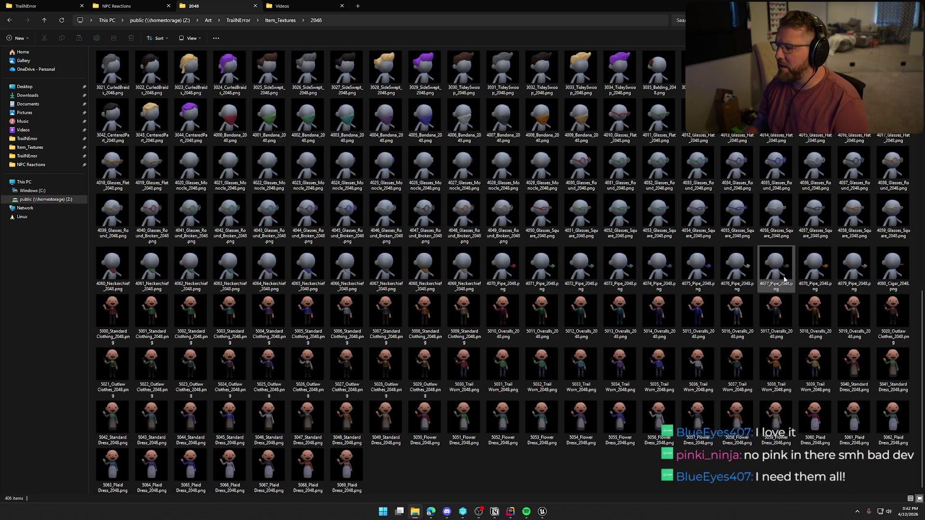
scroll(760, 303, "up", 3)
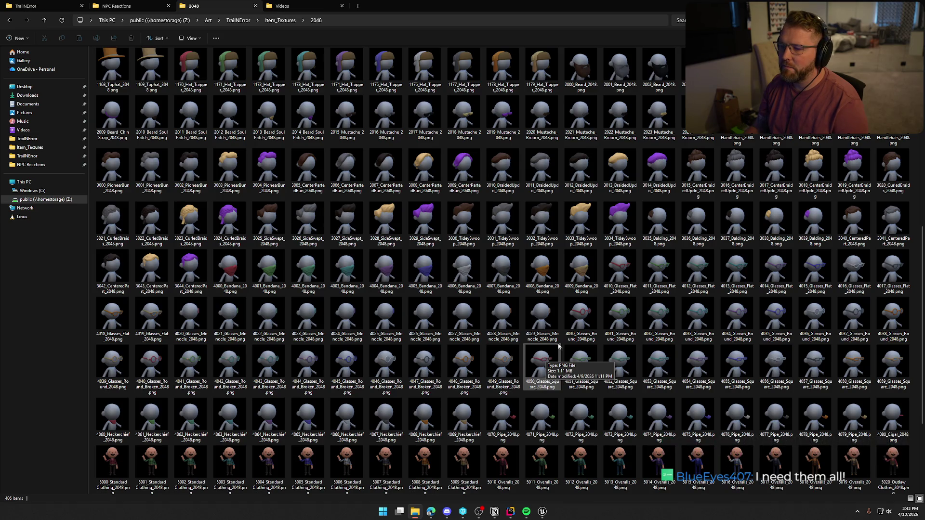
scroll(627, 295, "up", 8)
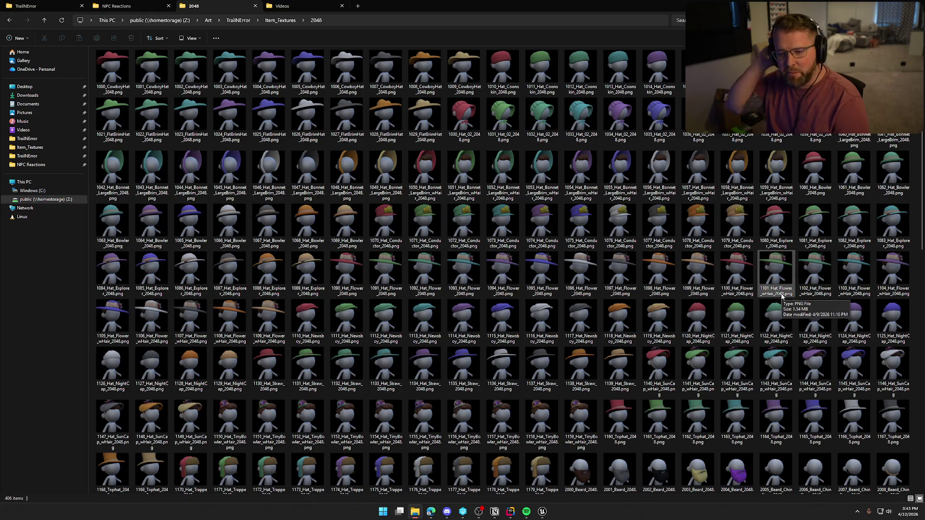
scroll(622, 323, "down", 5)
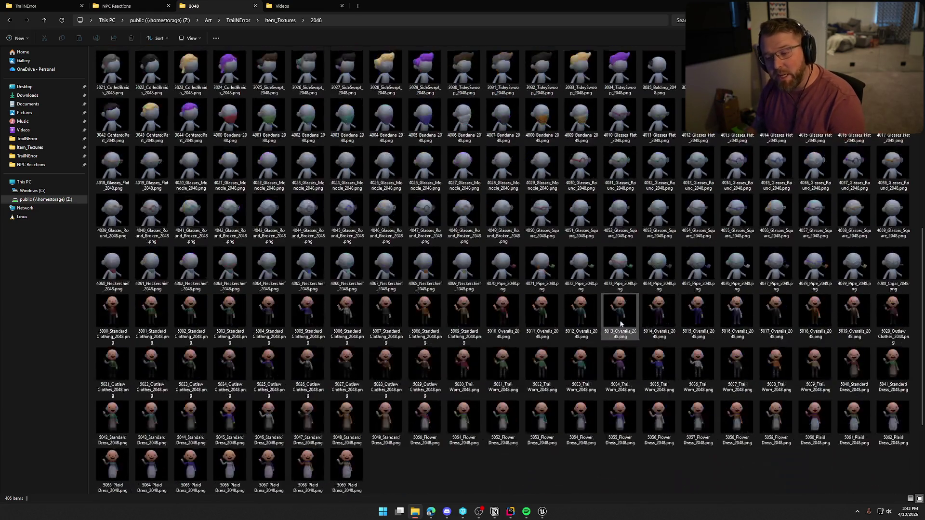
scroll(626, 325, "up", 3)
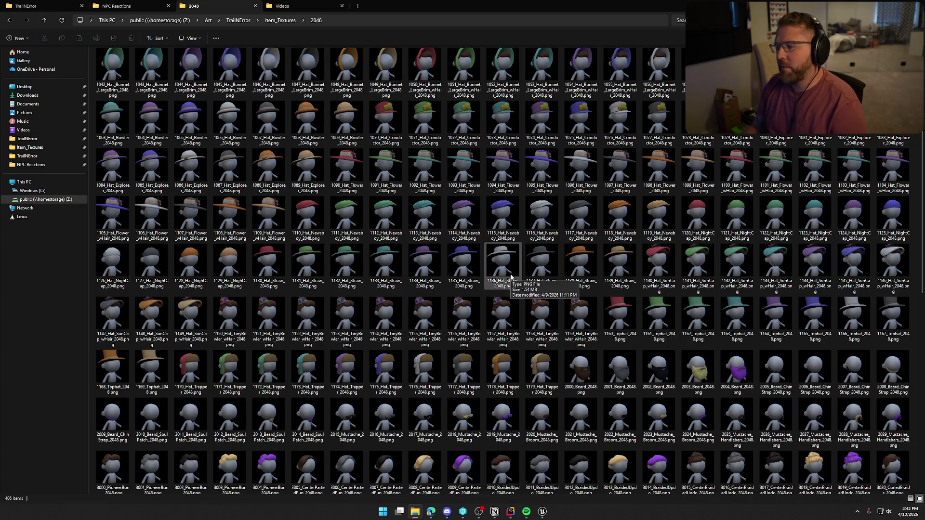
scroll(530, 294, "down", 9)
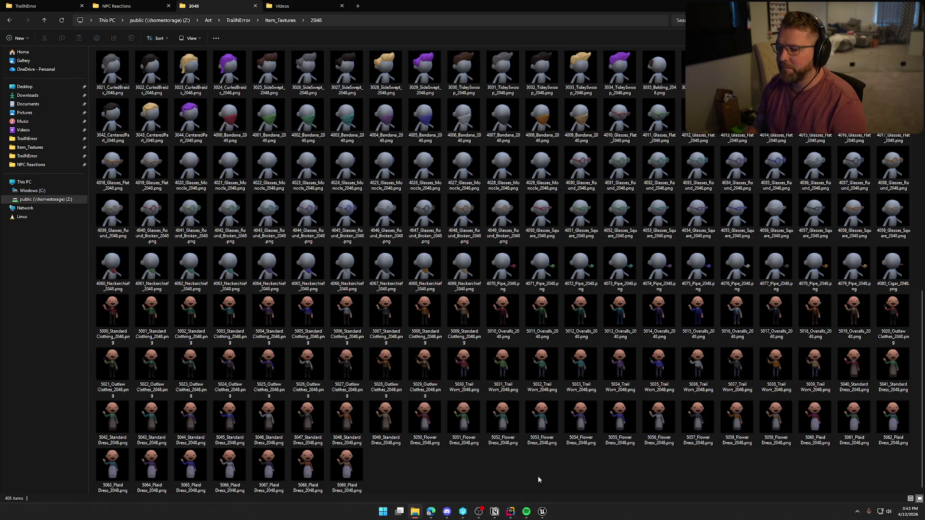
scroll(538, 475, "up", 10)
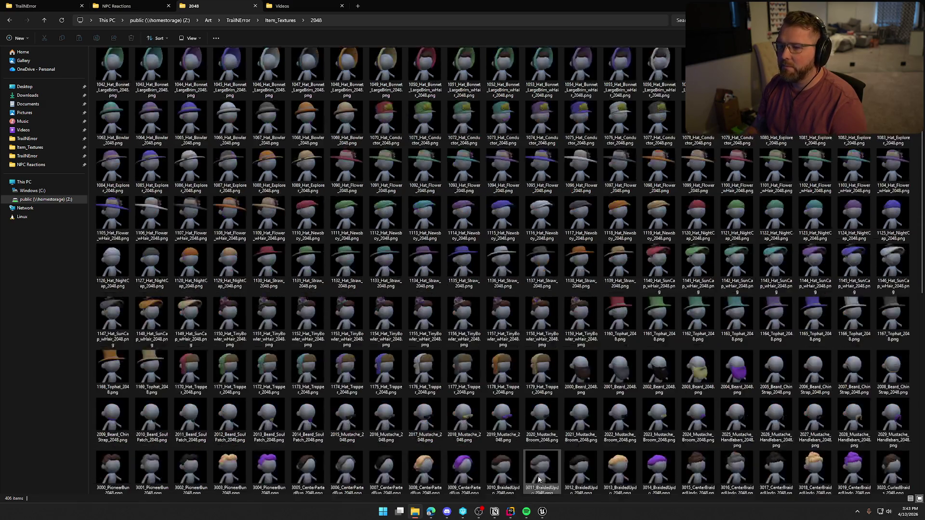
Check the Windows packaging progress in the Output Log, then return to the texture folder.
key("alt+Tab")
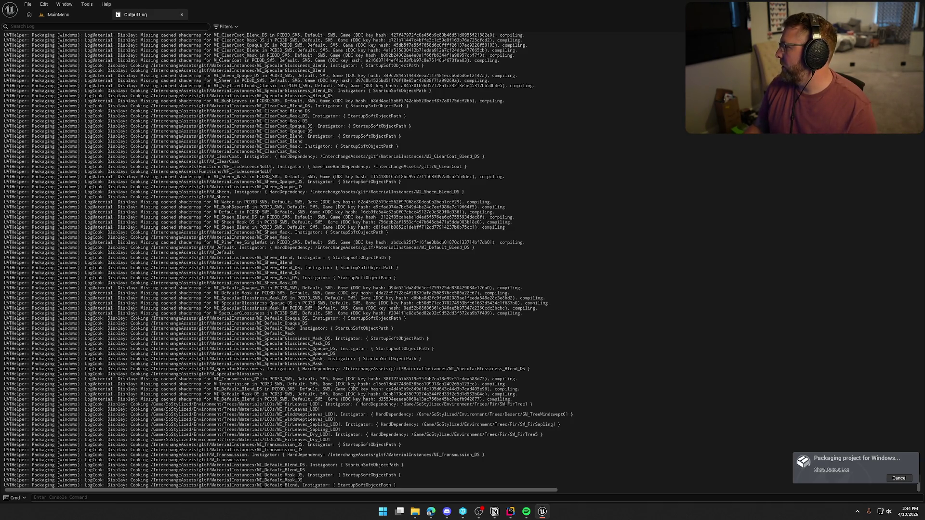
left_click(415, 512)
double_click(540, 43)
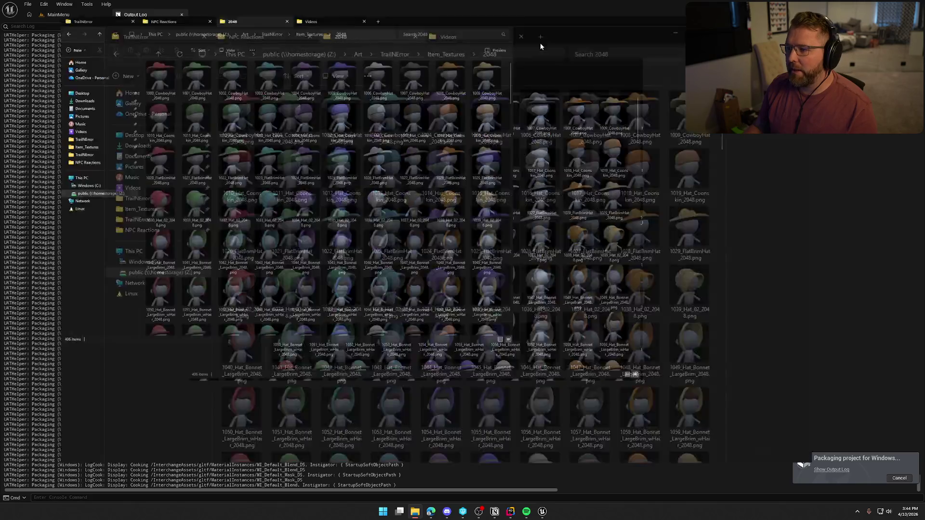
double_click(776, 224)
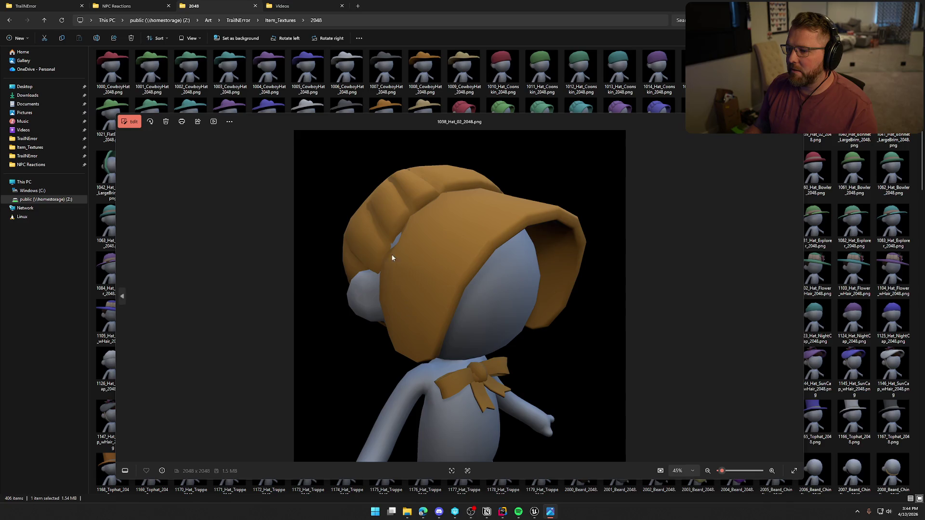
left_click(793, 120)
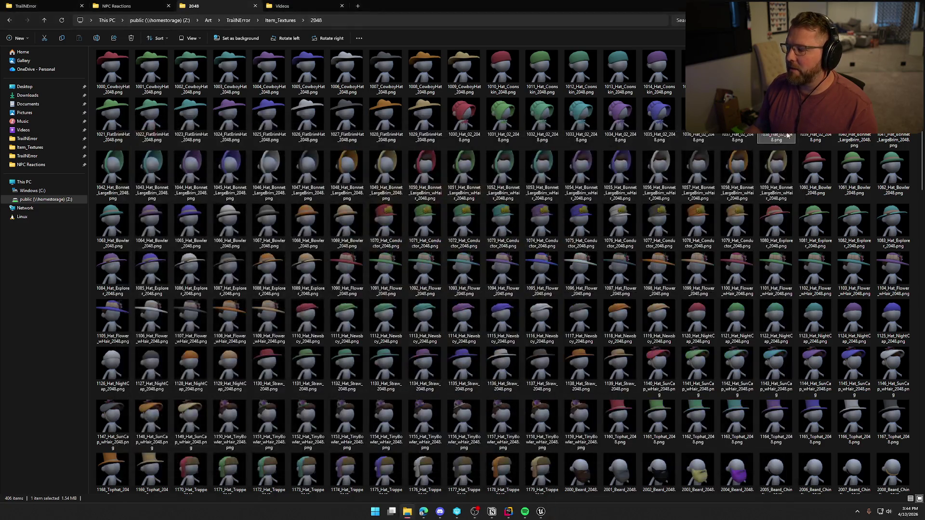
double_click(709, 193)
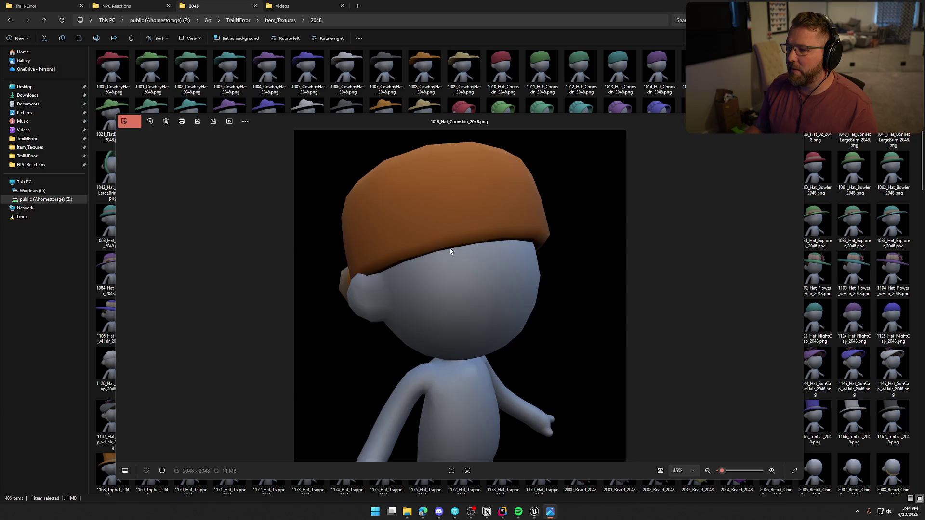
left_click(778, 126)
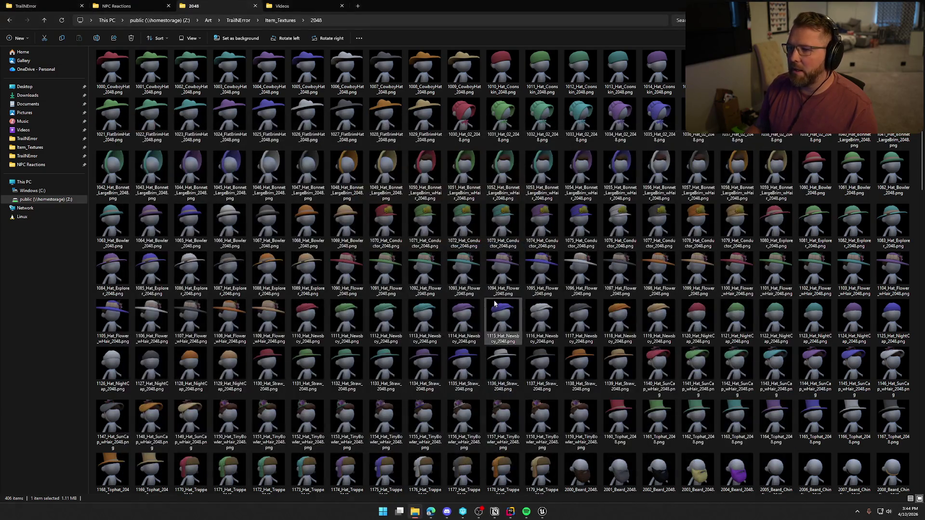
double_click(353, 71)
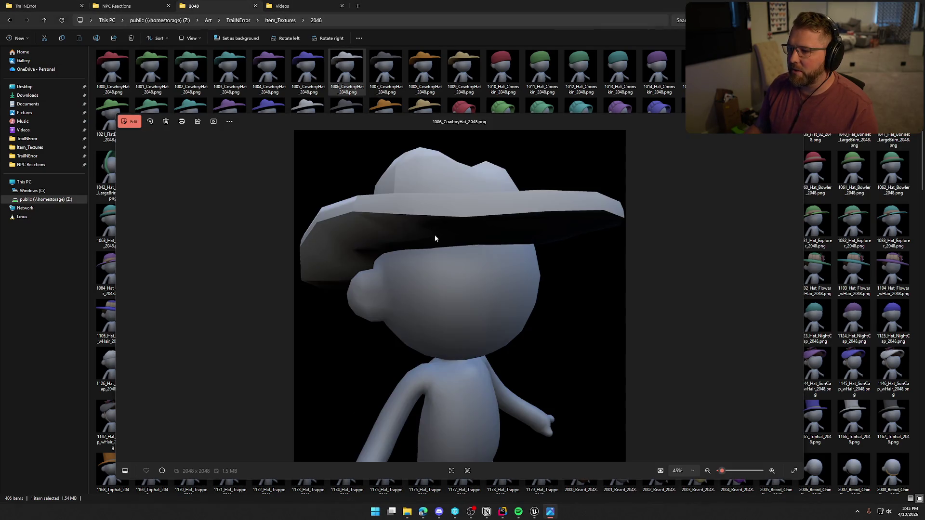
left_click(793, 121)
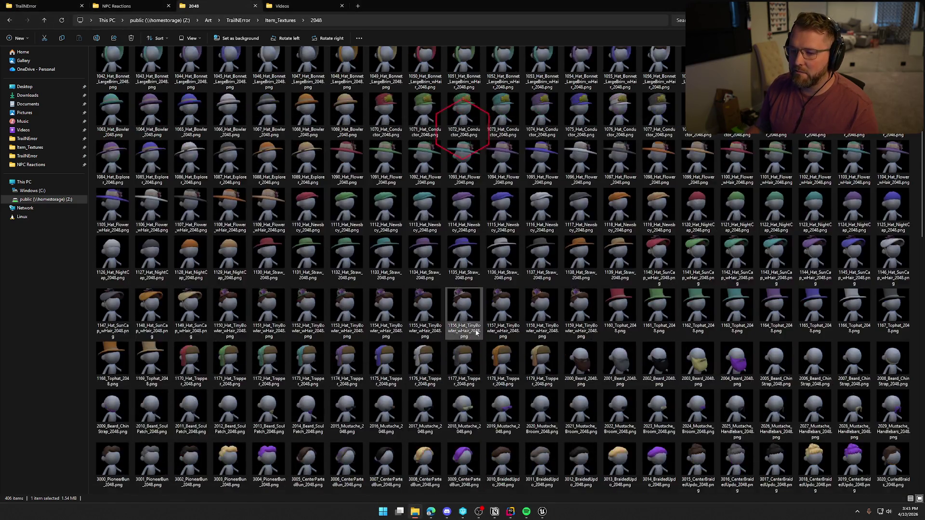
After 'Packaging complete!', close the Output Log, collapse Config in Rider and close Rider.
key("alt+Tab")
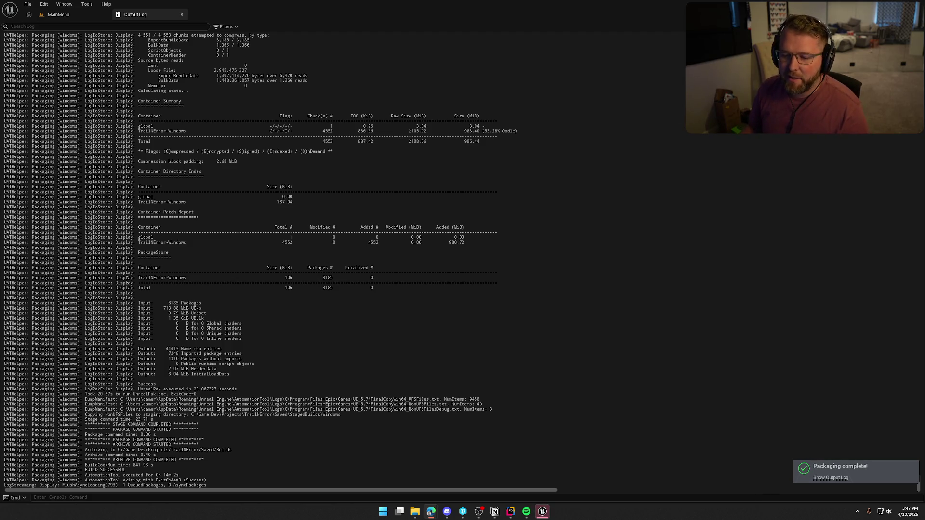
left_click(182, 14)
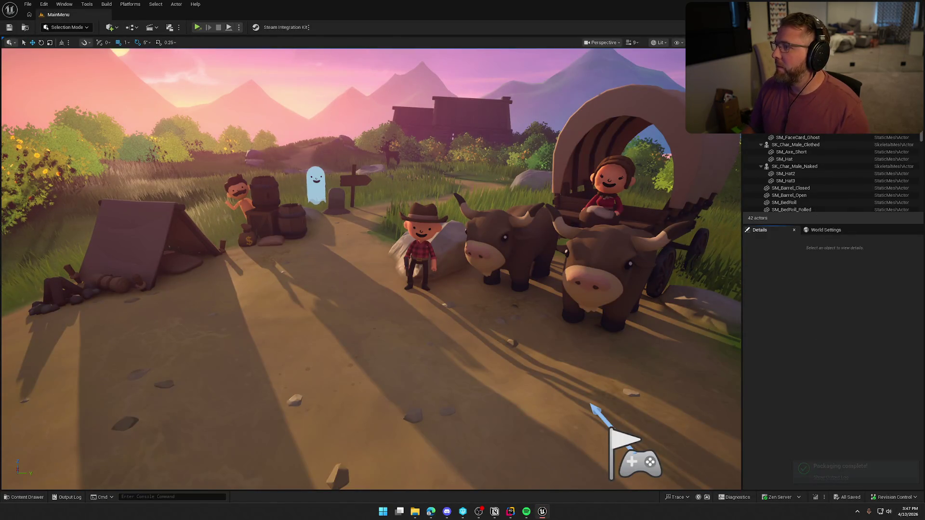
key("alt+Tab")
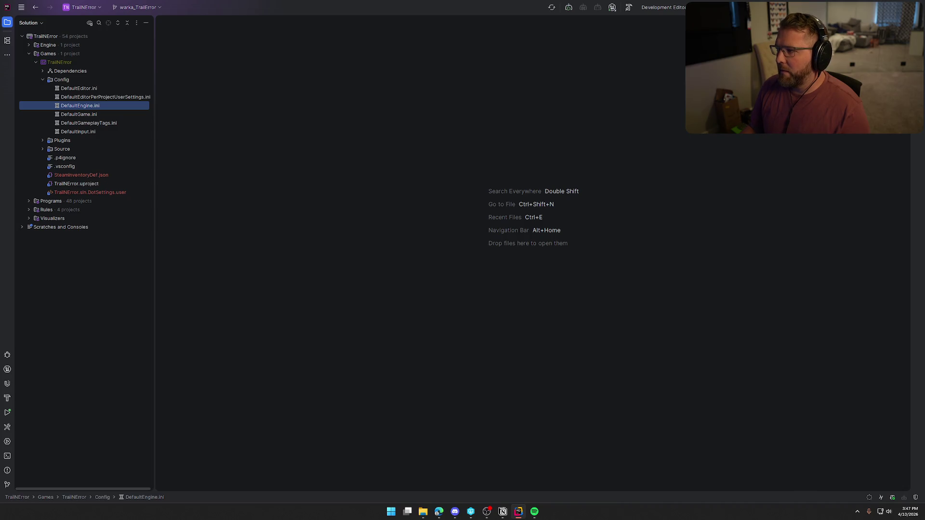
double_click(68, 80)
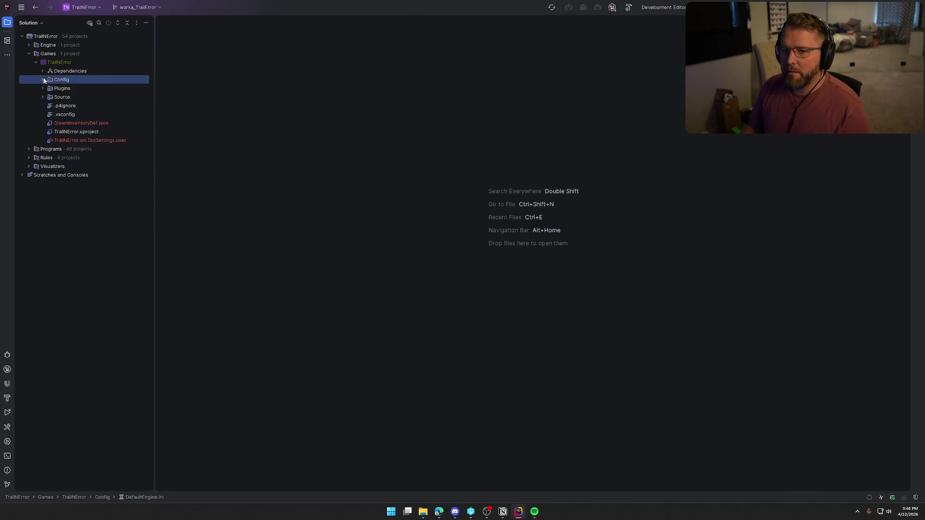
left_click(913, 7)
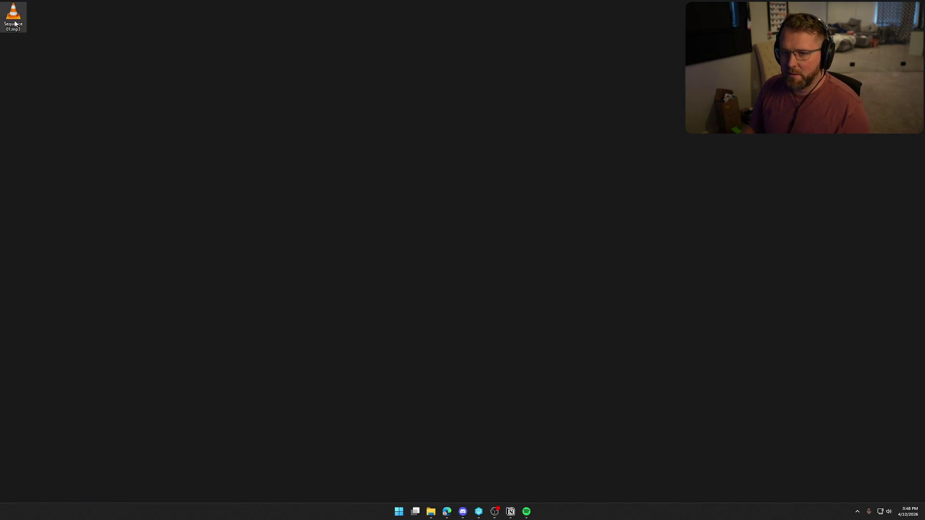
Permanently delete Sequence 01.mp3 from the desktop, then start File Explorer.
left_click_drag(27, 29, 220, 193)
left_click_drag(188, 164, 356, 291)
key("shift+Delete")
key("Return")
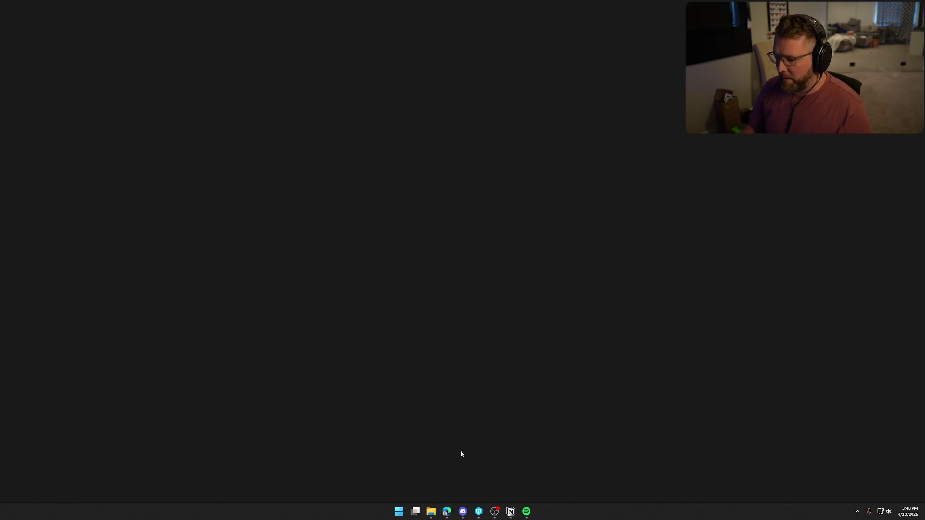
left_click(431, 512)
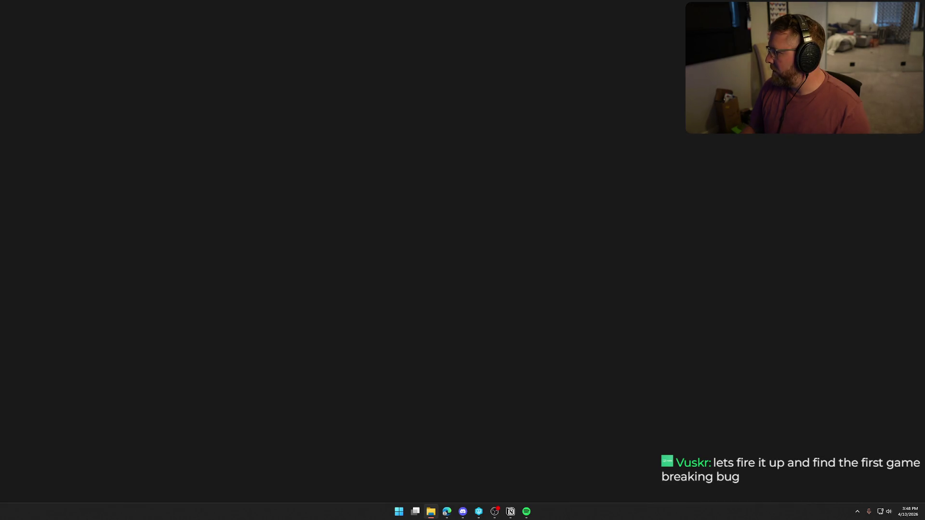
Close the Spotify window from its taskbar entry.
right_click(526, 512)
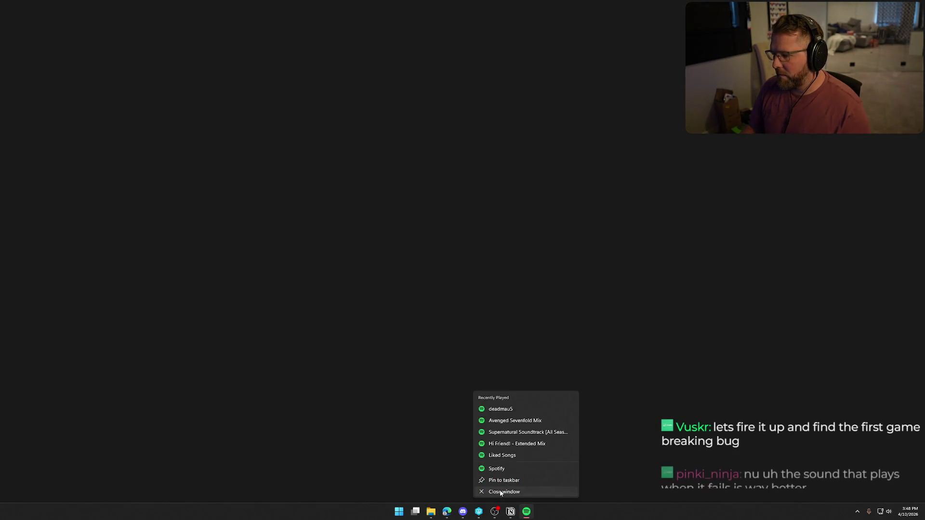
left_click(501, 490)
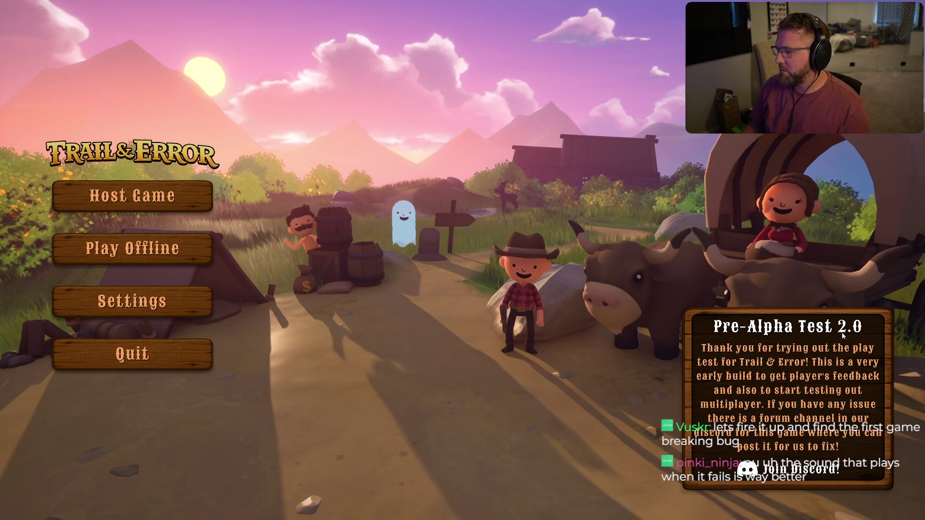
Set the game's graphics Window Mode to Windowed Fullscreen.
left_click(198, 302)
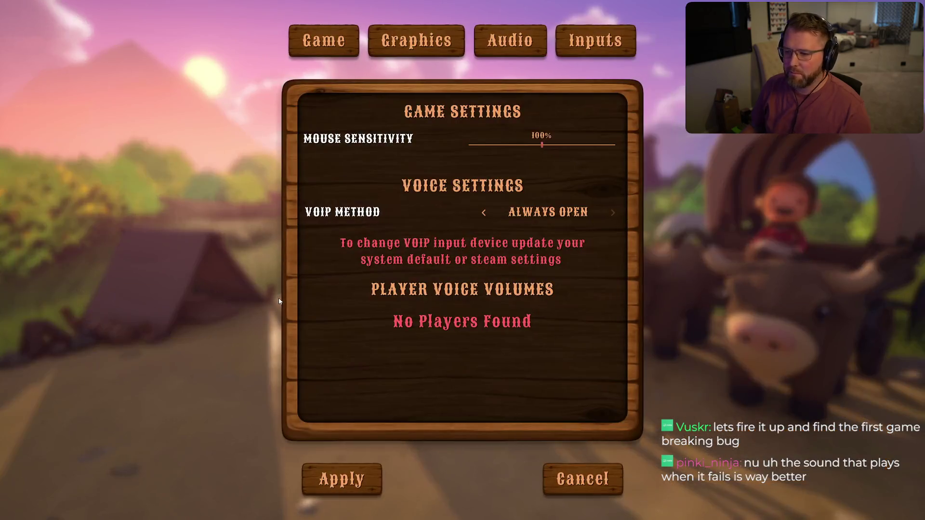
left_click(405, 54)
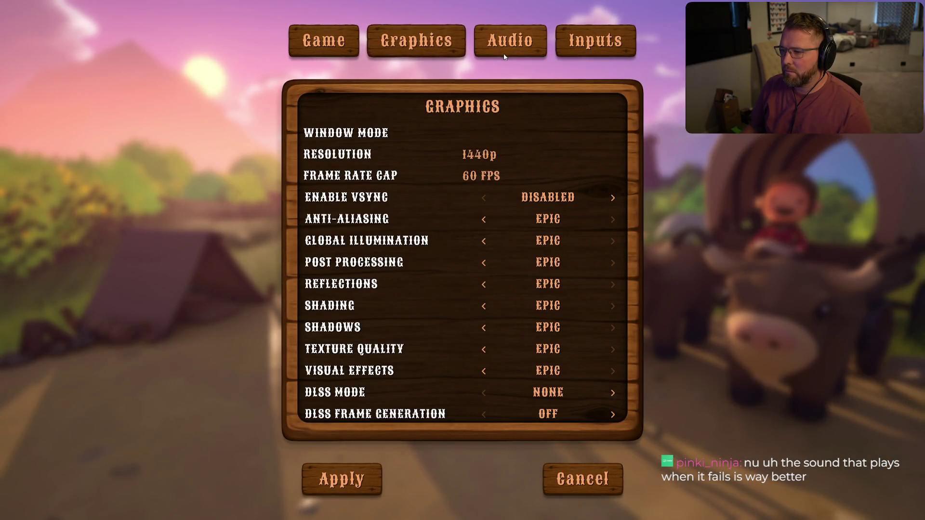
left_click(476, 134)
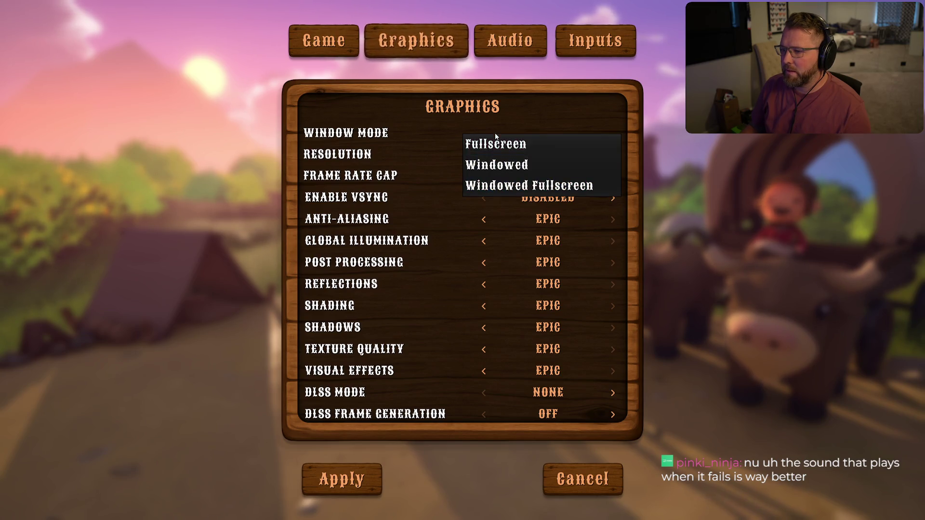
left_click(508, 188)
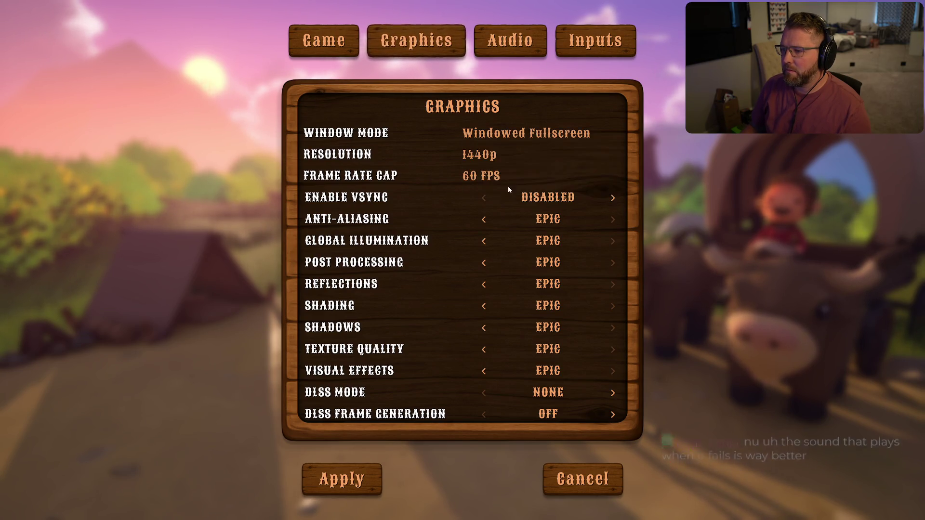
left_click(354, 477)
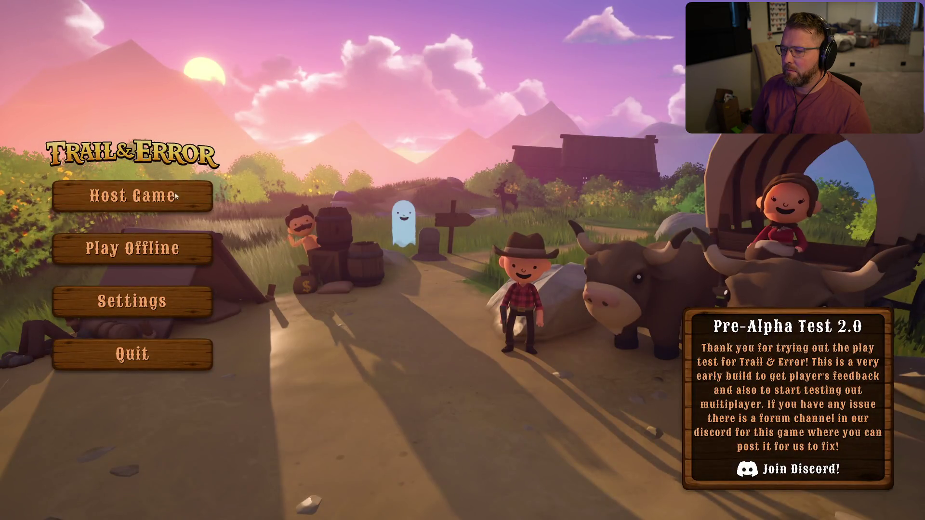
Turn on DLSS, Frame Generation and VSync, cap frames at 120, set 1080p, and apply.
left_click(85, 301)
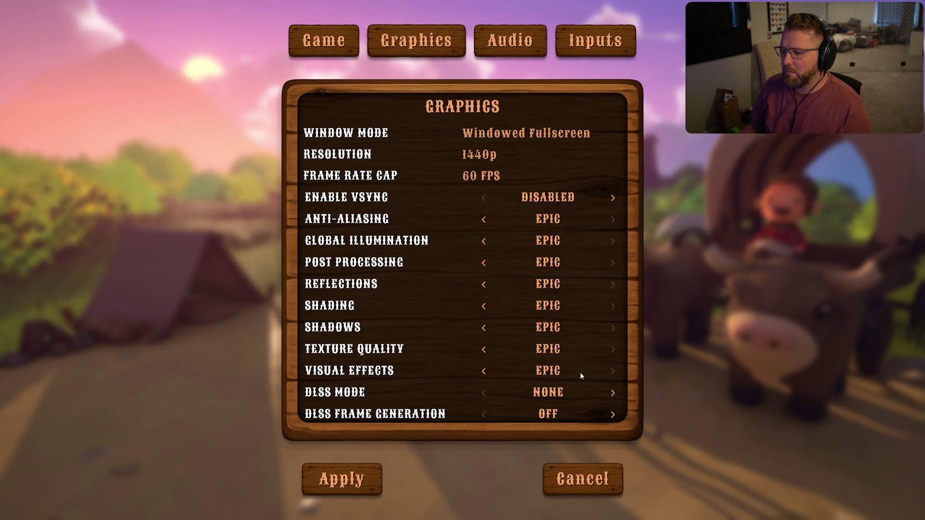
left_click(612, 392)
scroll(612, 393, "down", 1)
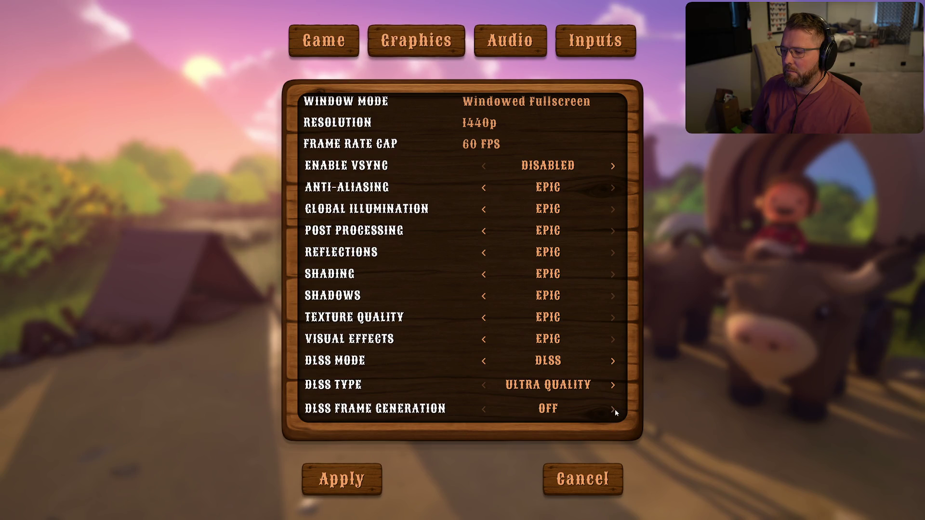
left_click(485, 410)
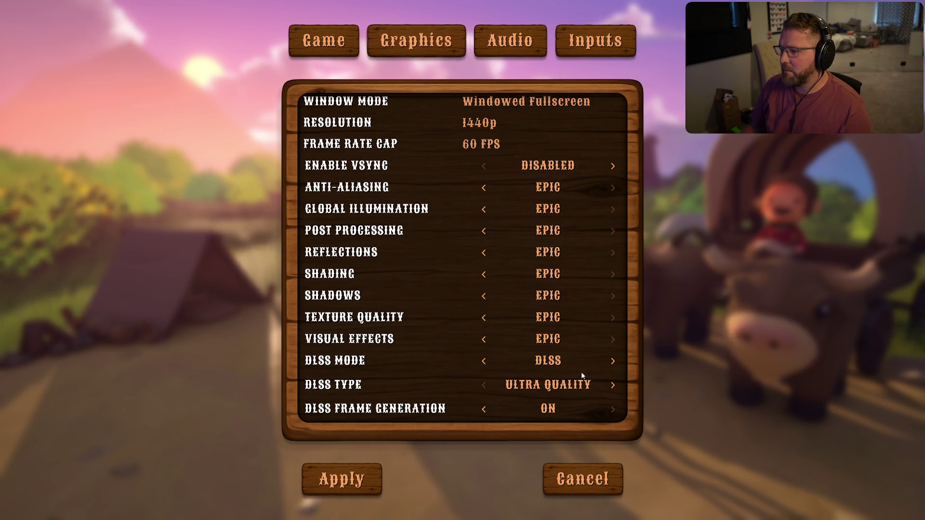
scroll(584, 351, "up", 1)
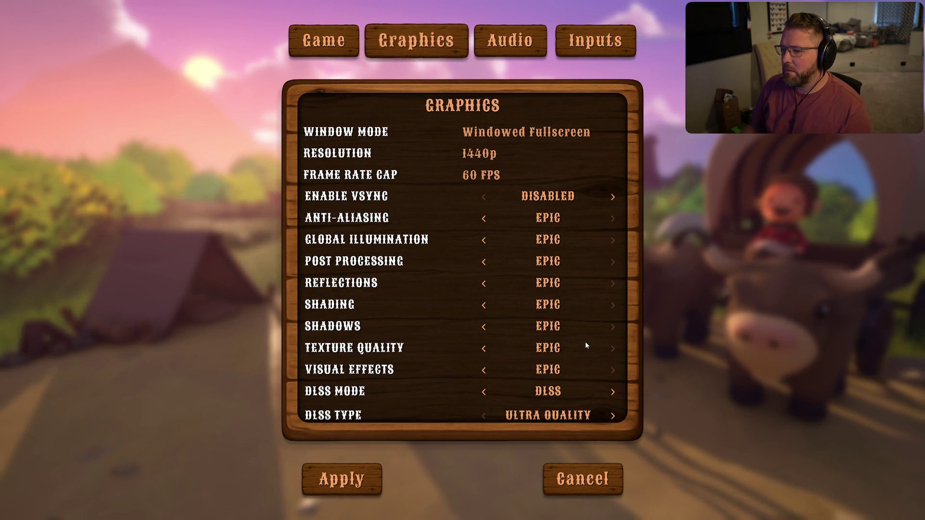
left_click(611, 198)
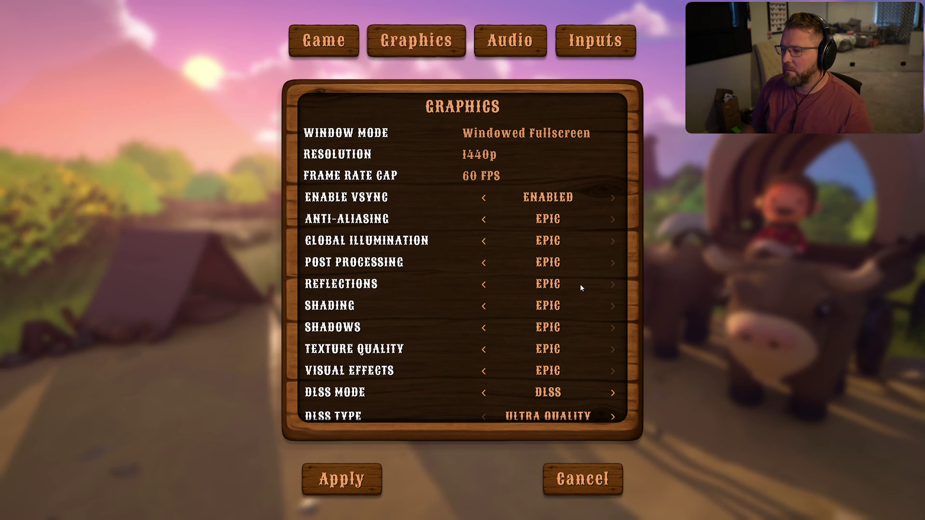
left_click(485, 177)
left_click(530, 235)
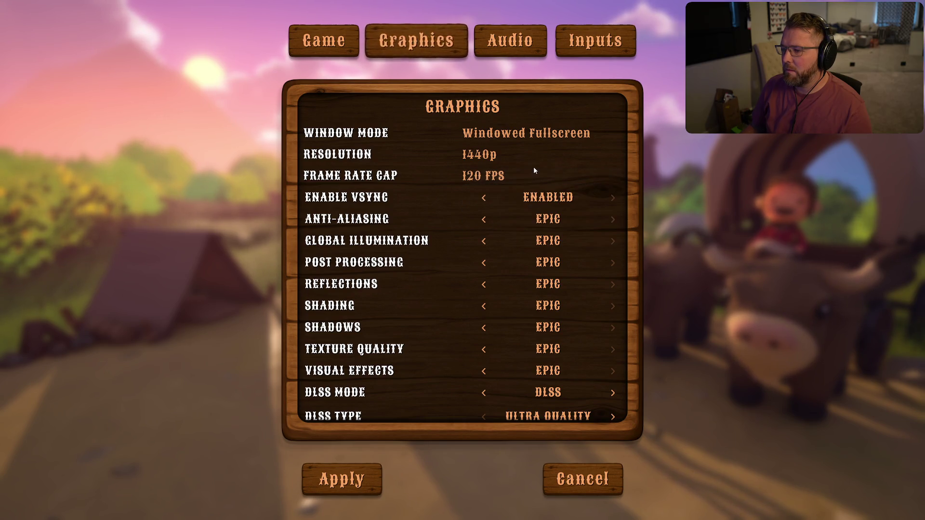
left_click(491, 158)
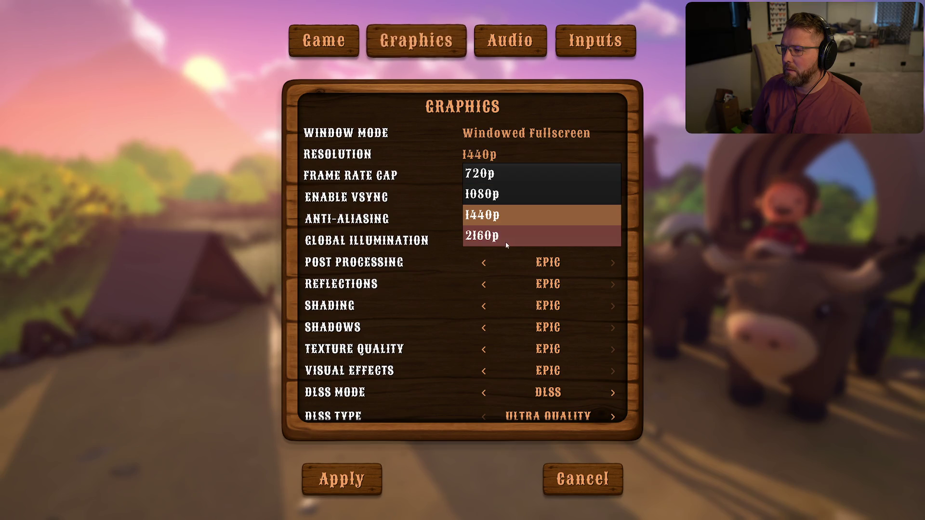
left_click(506, 194)
left_click(350, 482)
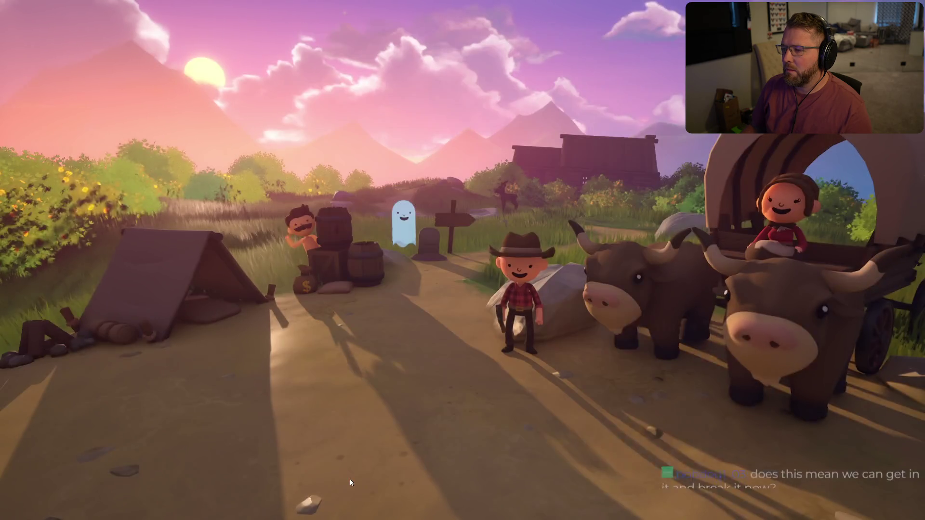
Review the Audio, Keybinds and General settings pages, then apply and close settings.
left_click(140, 299)
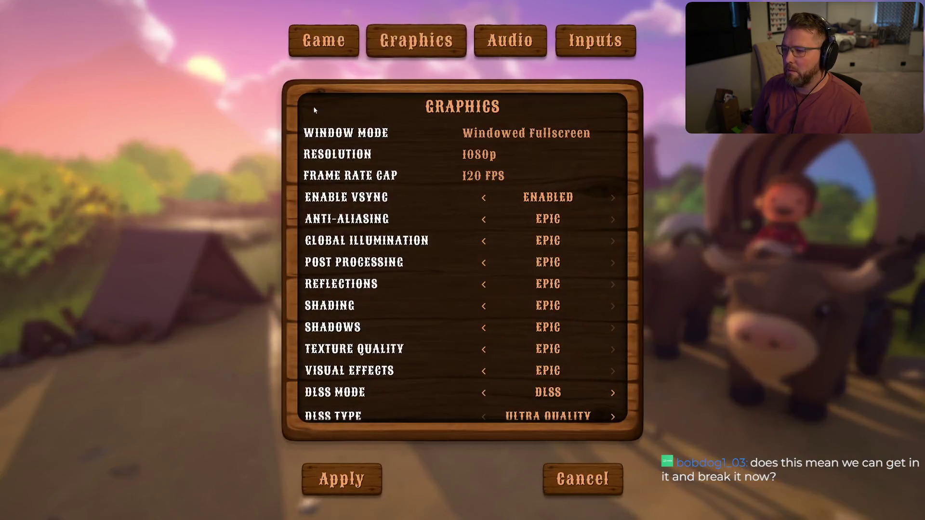
left_click(479, 40)
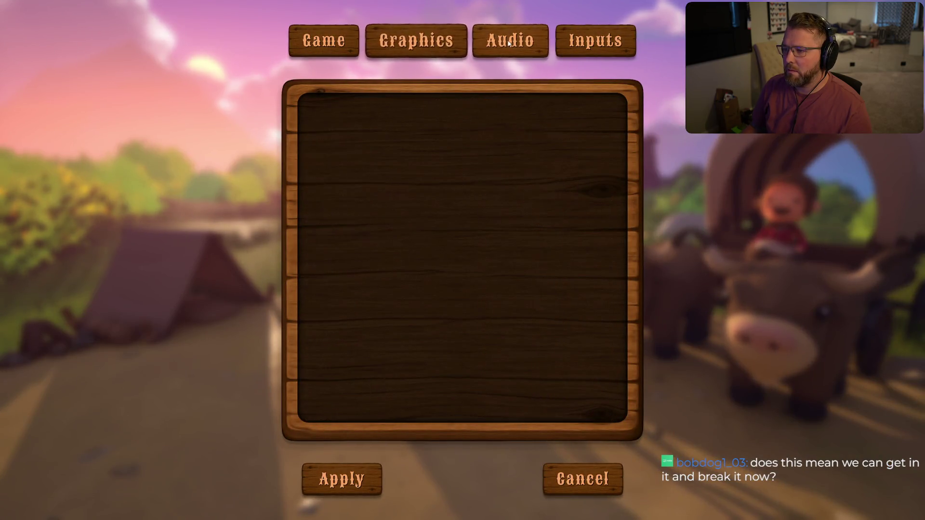
left_click(604, 53)
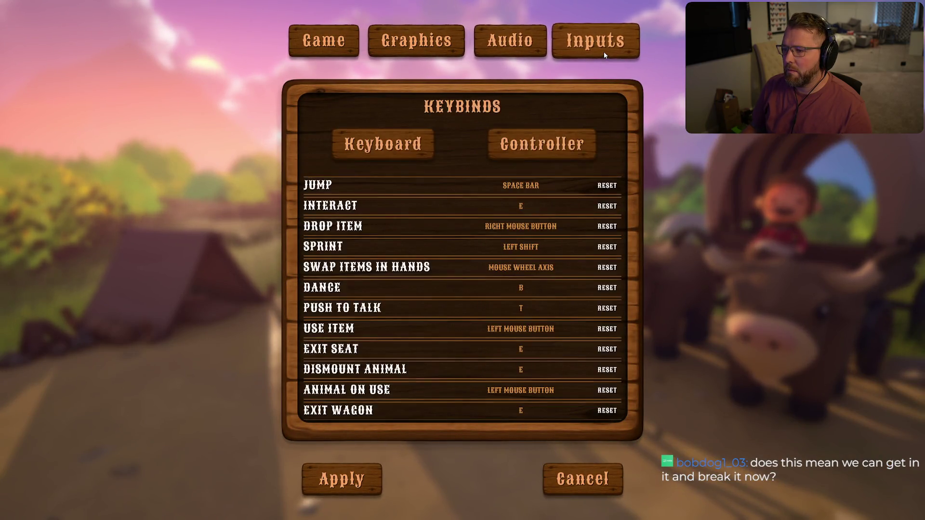
left_click(343, 50)
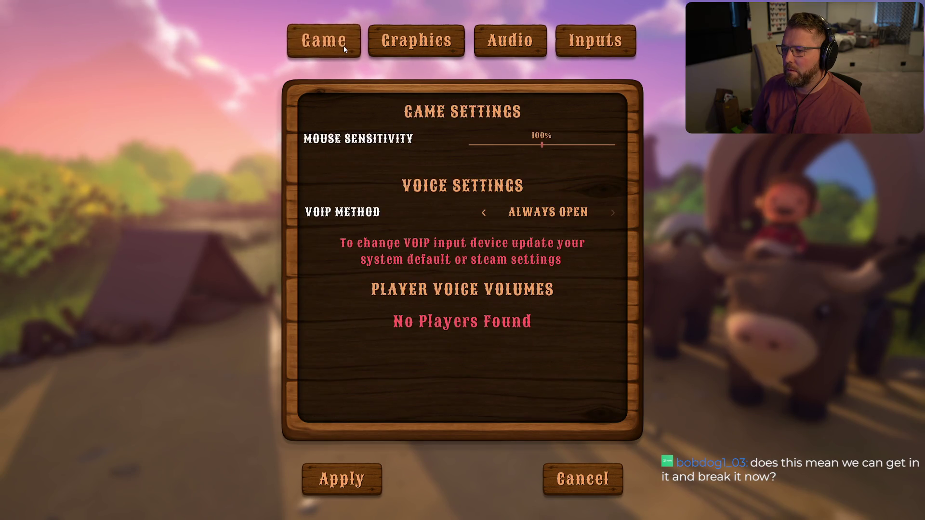
left_click(341, 468)
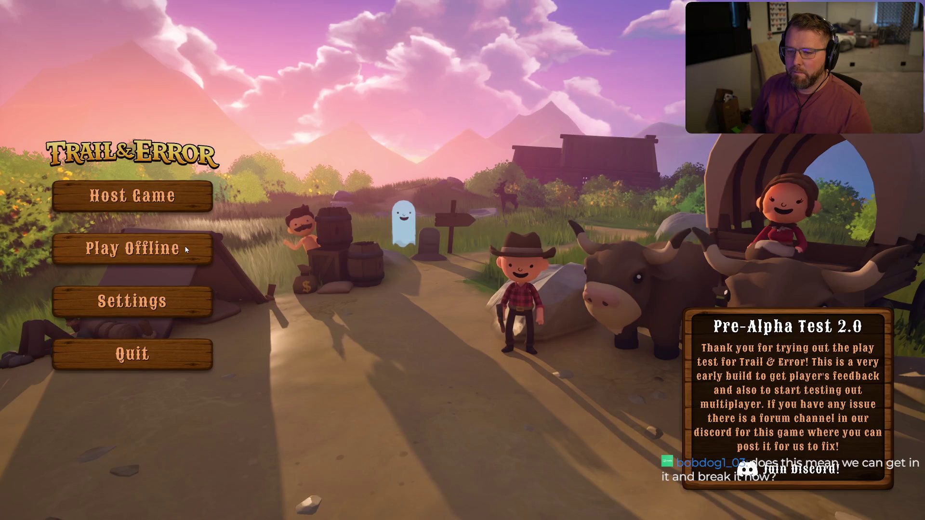
Choose Play Offline, then cancel out of the Choose Difficulty dialog.
left_click(163, 206)
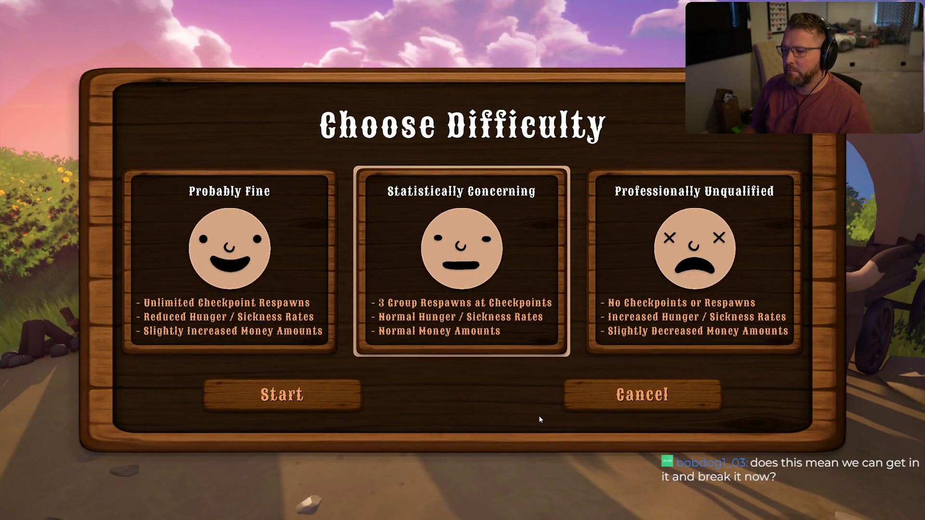
left_click(327, 397)
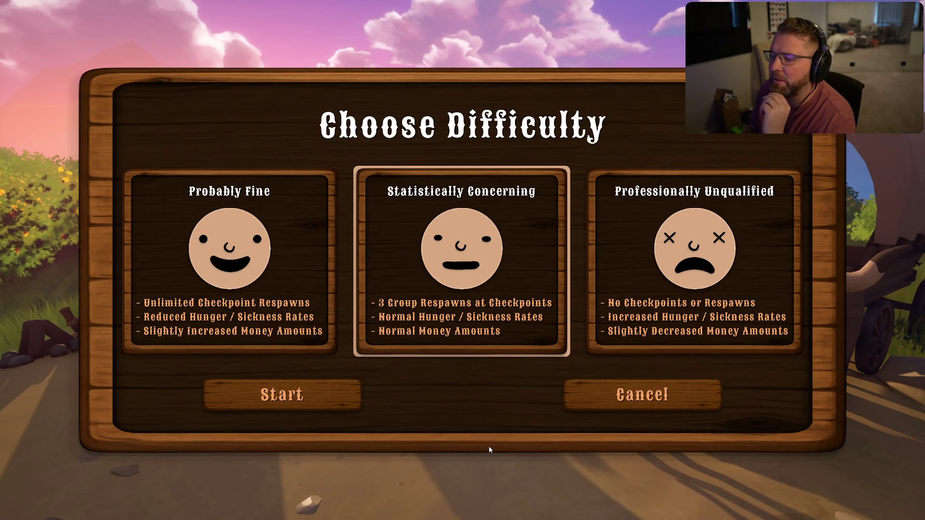
left_click(600, 391)
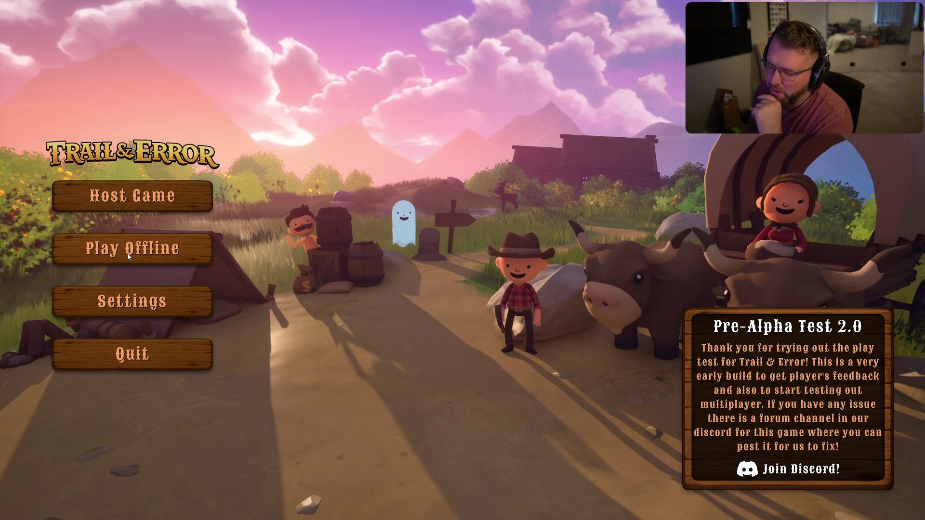
Start an offline game, drop the tutorial book, and head through the grass to the Undertaker's hut.
left_click(129, 256)
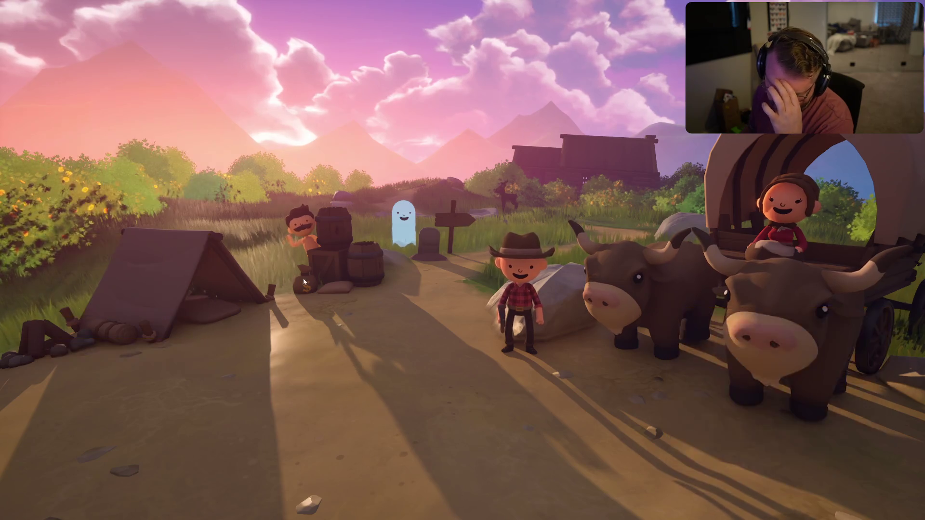
left_click(400, 329)
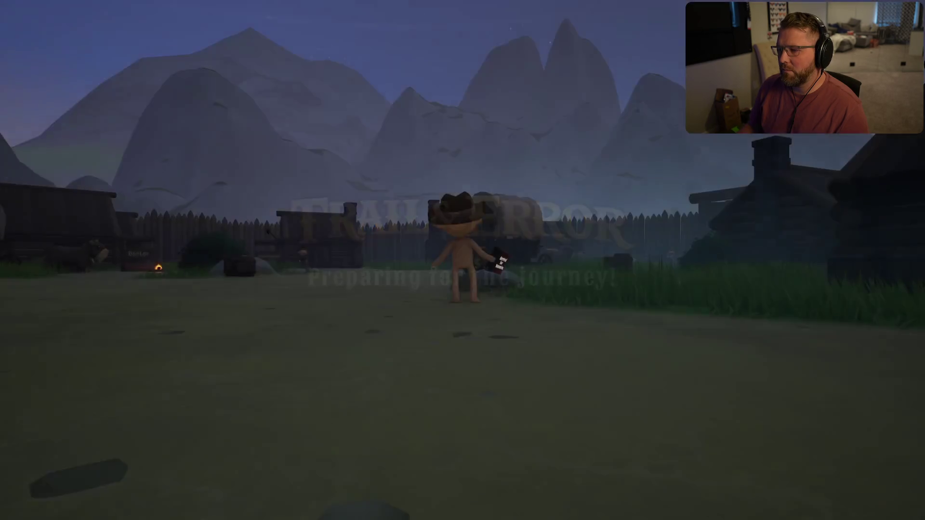
key("w")
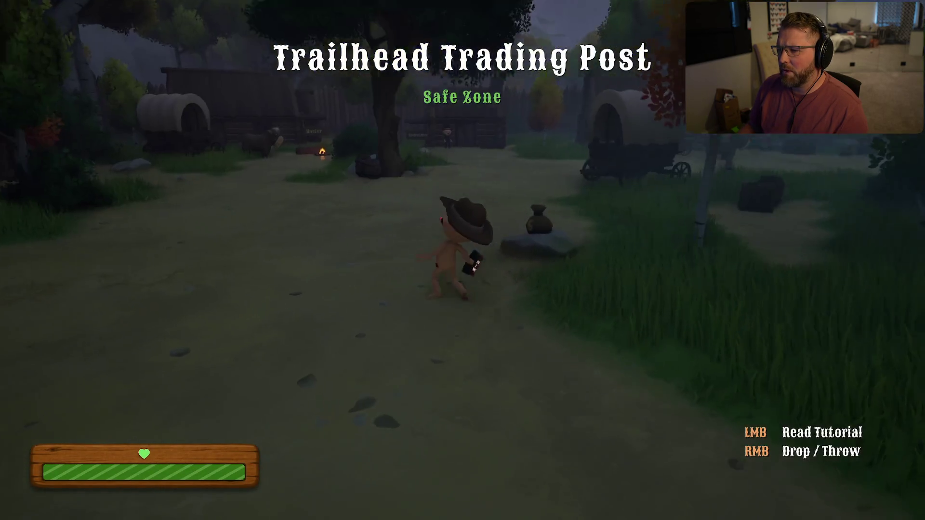
right_click(463, 260)
key("shift+w")
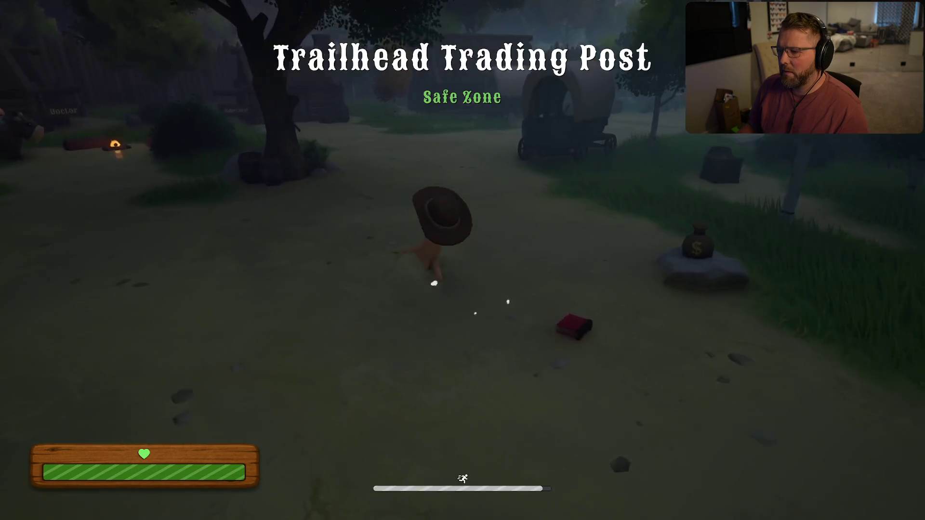
key("shift+w")
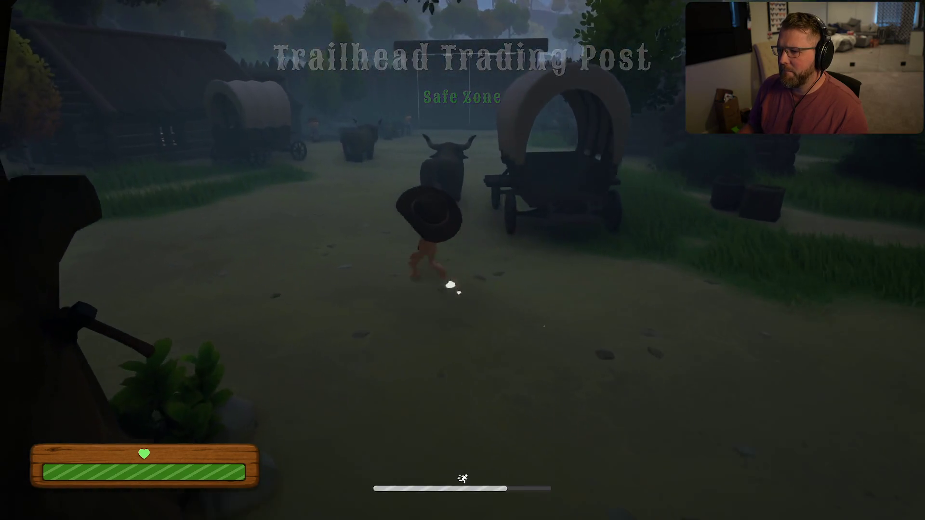
key("w")
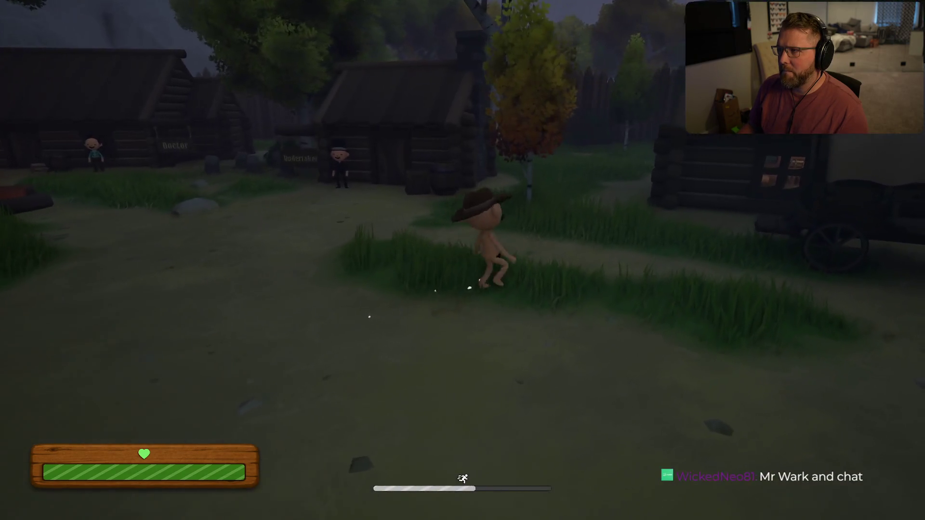
key("w")
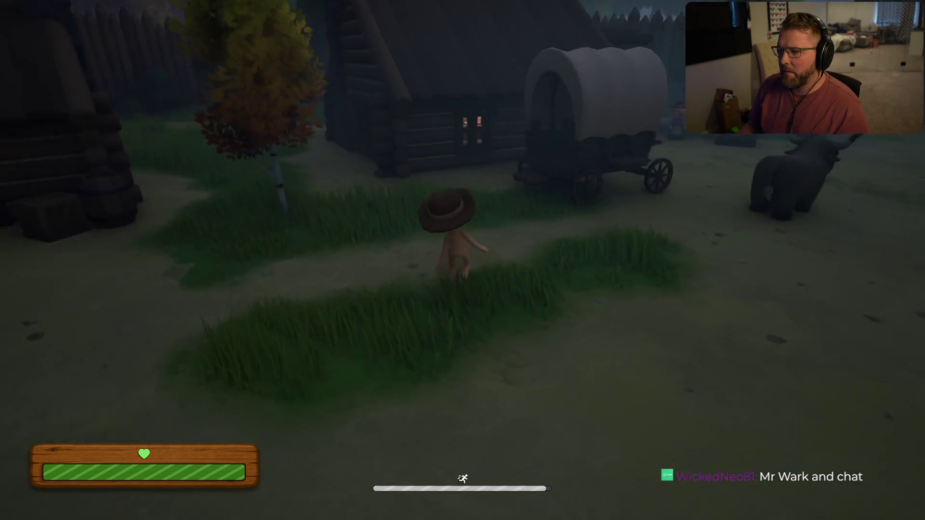
key("w")
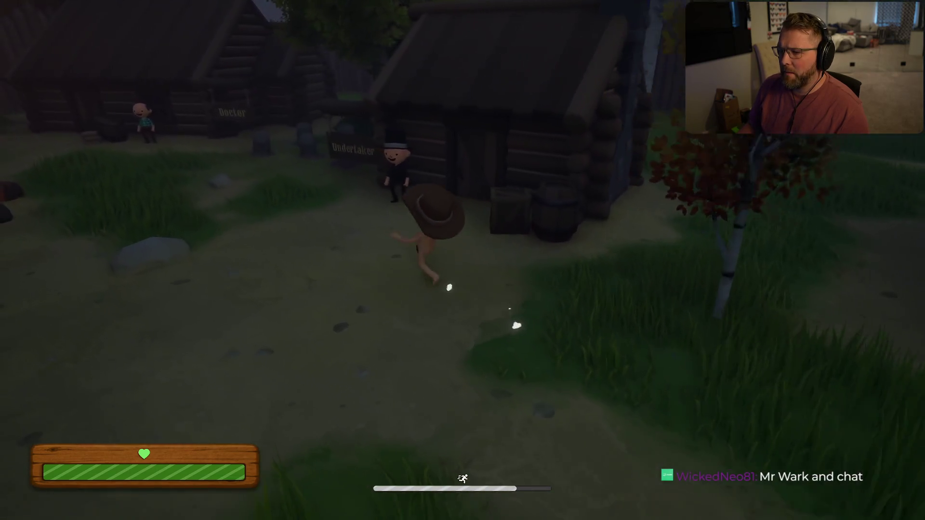
Tour the Doctor's hut, campfire, wagons, Stable and General Store.
key("shift+w")
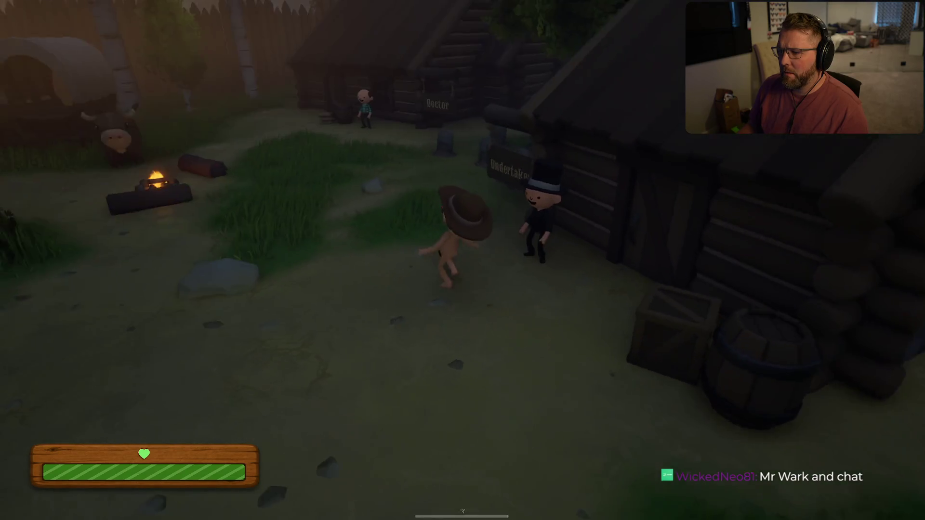
key("shift+w")
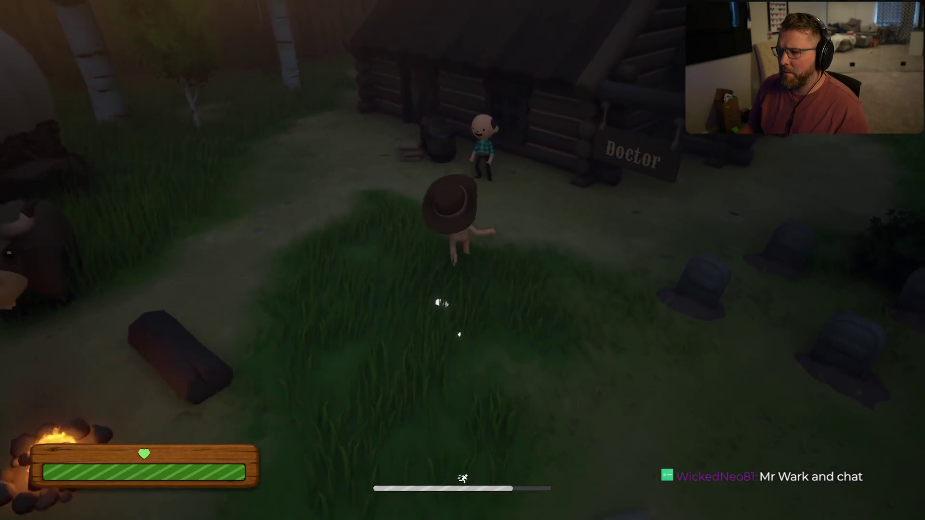
key("w")
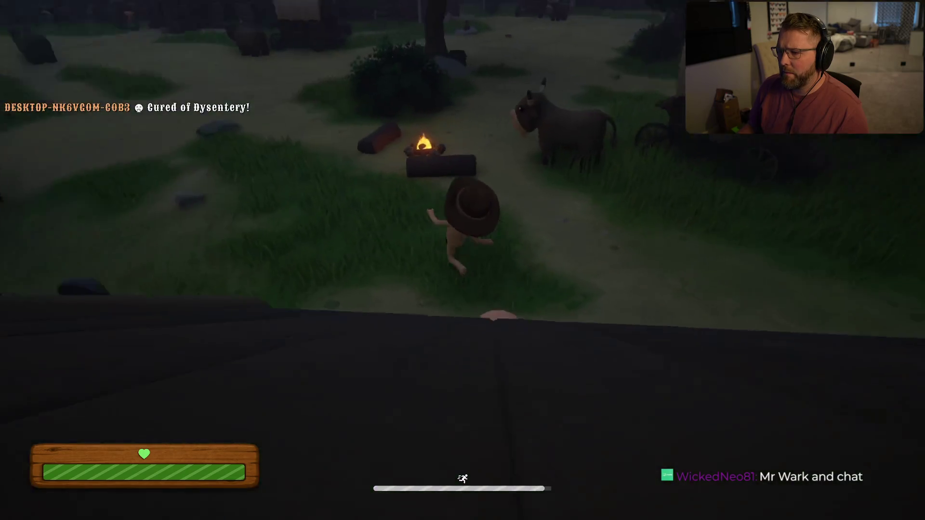
key("shift+w")
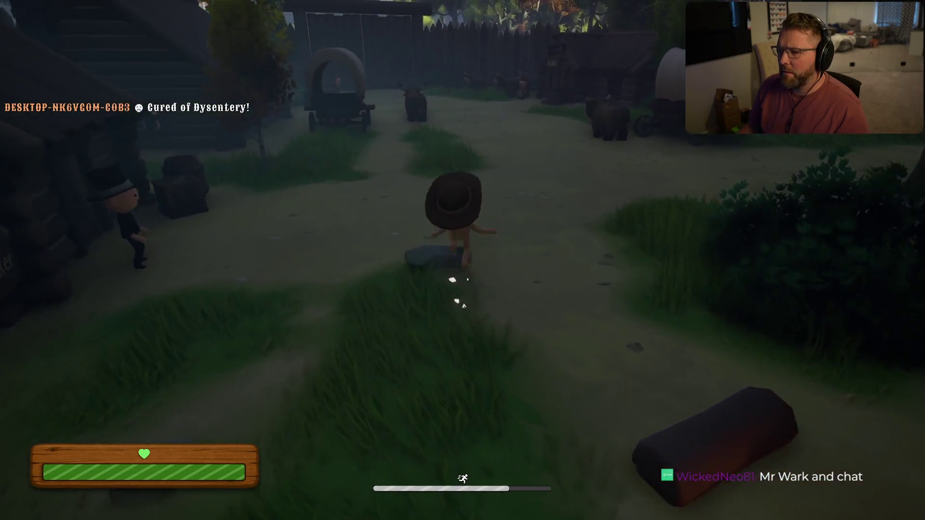
key("shift+w")
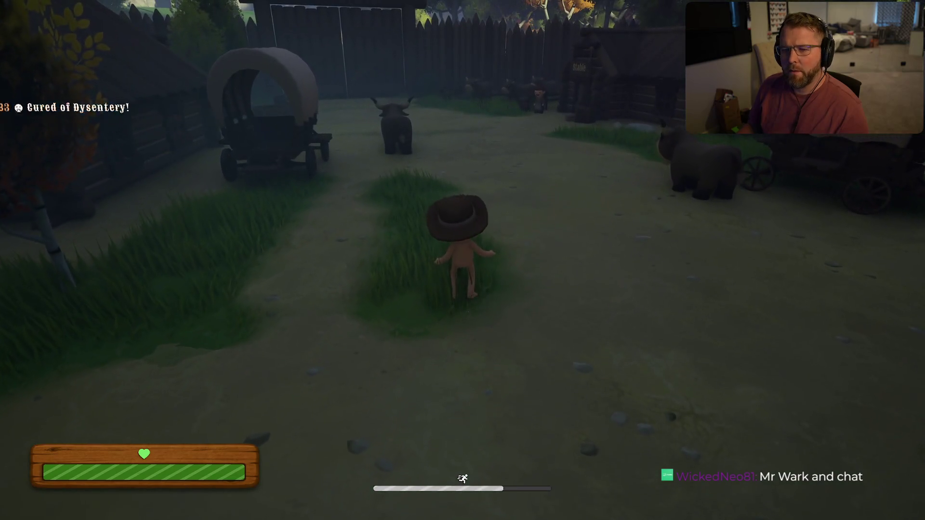
key("shift+w")
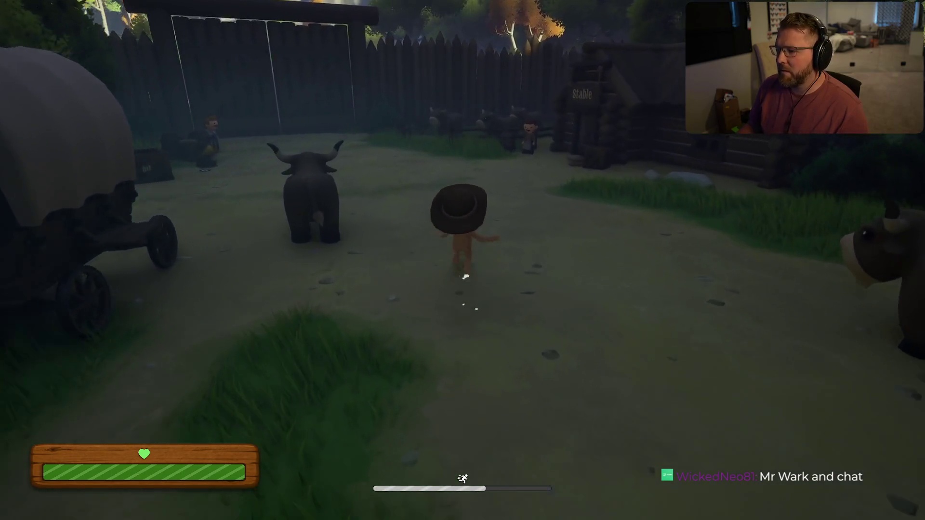
key("shift+w")
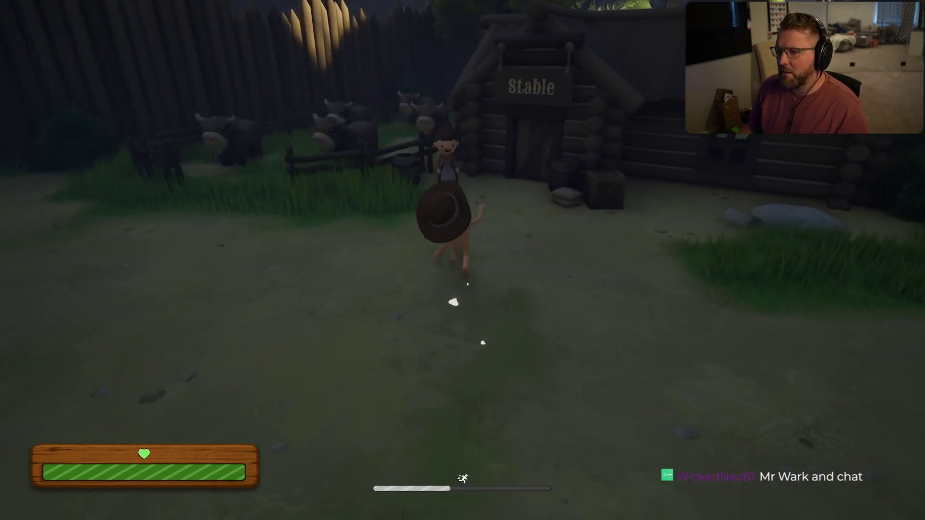
key("w")
key("shift+w")
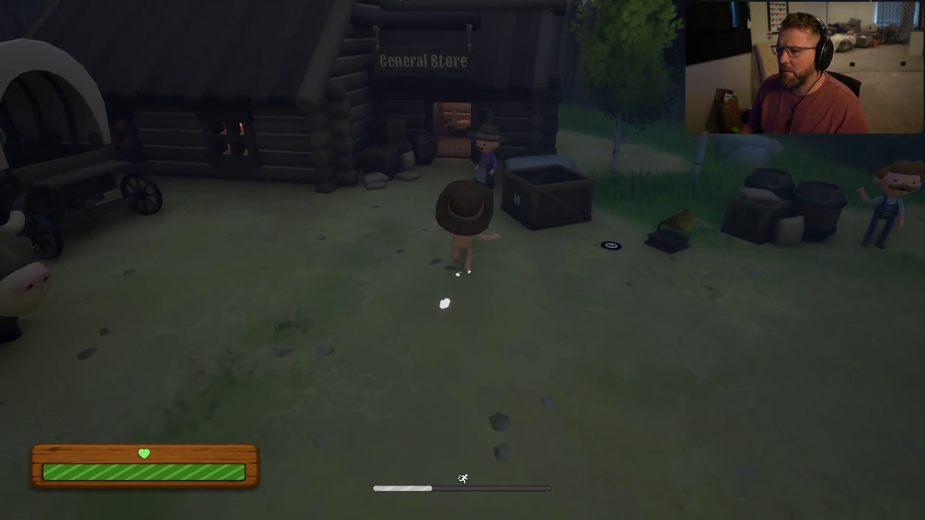
key("w")
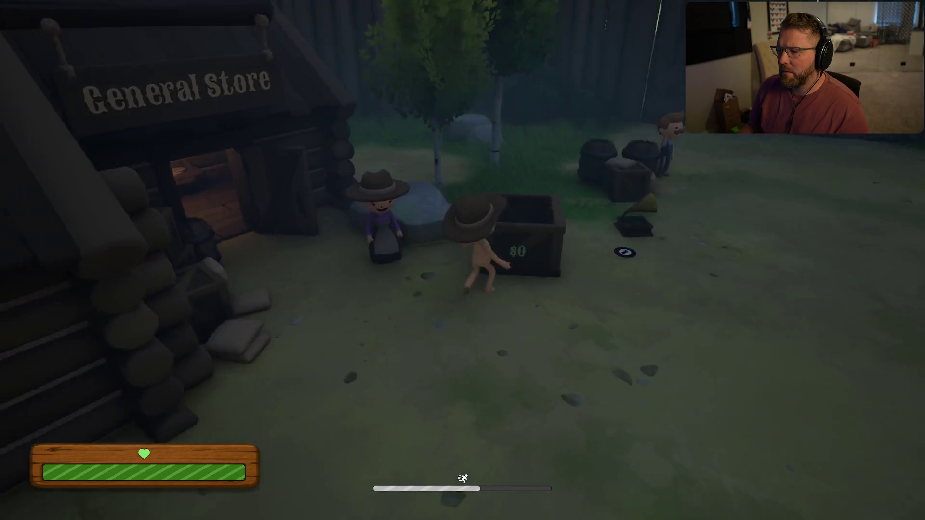
key("shift+w")
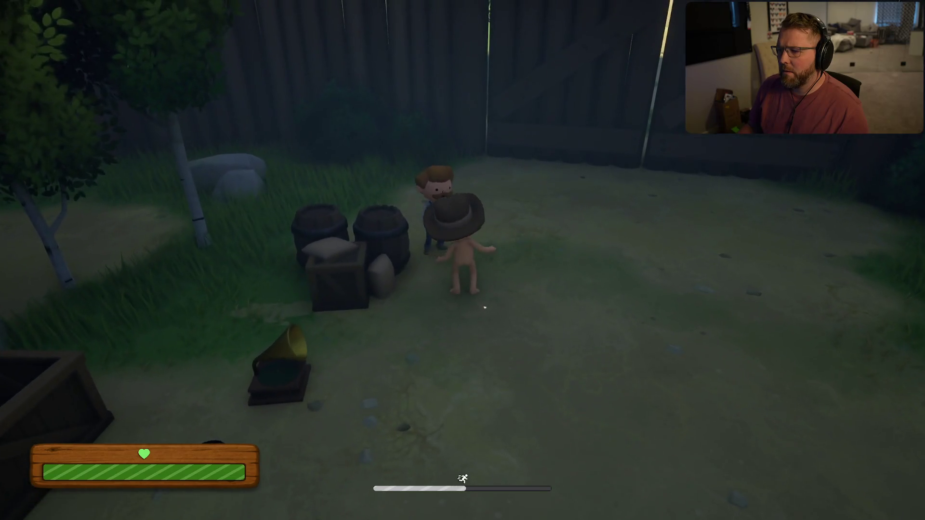
Run through the gate into Stumblewood Forest, then back through town to the tutorial book.
key("shift+w")
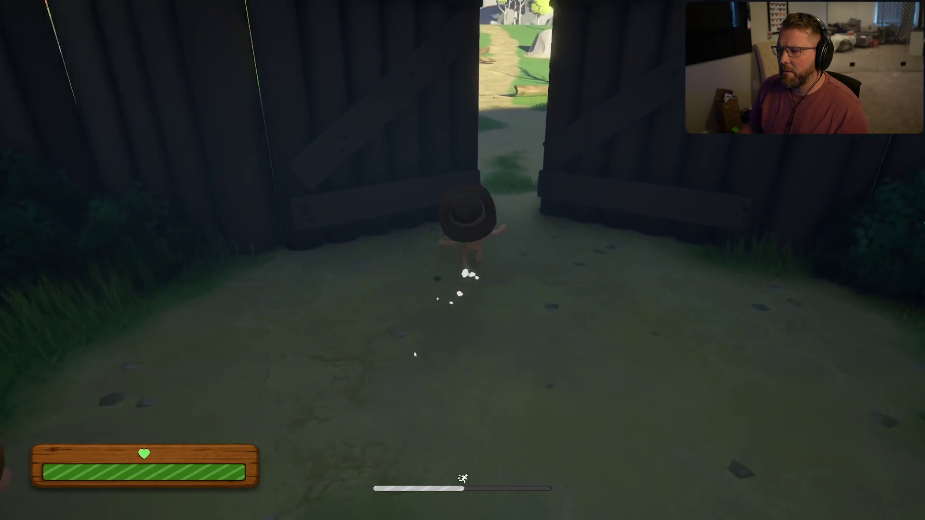
key("shift+w")
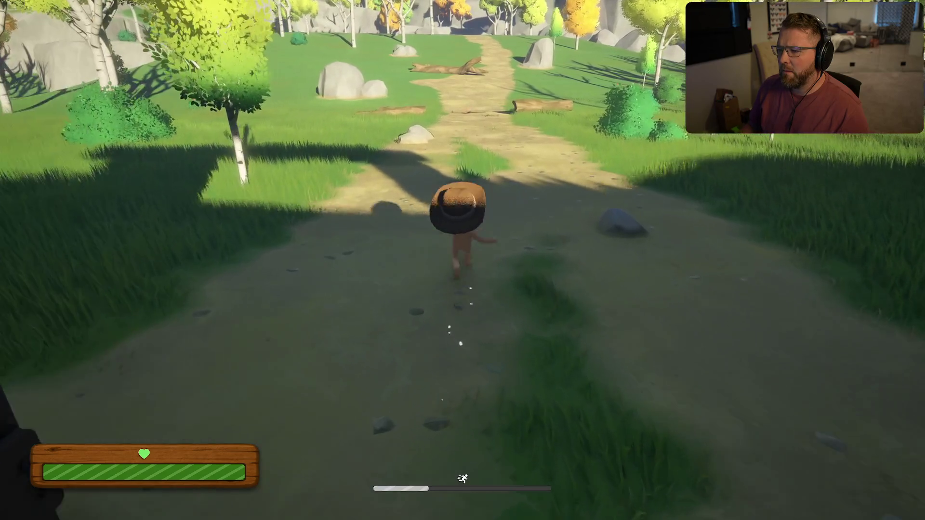
key("shift+w")
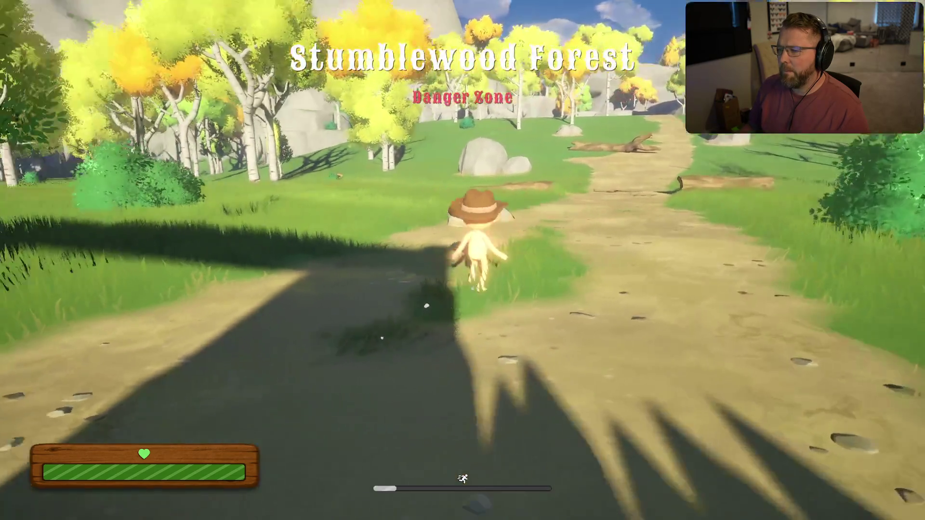
key("w")
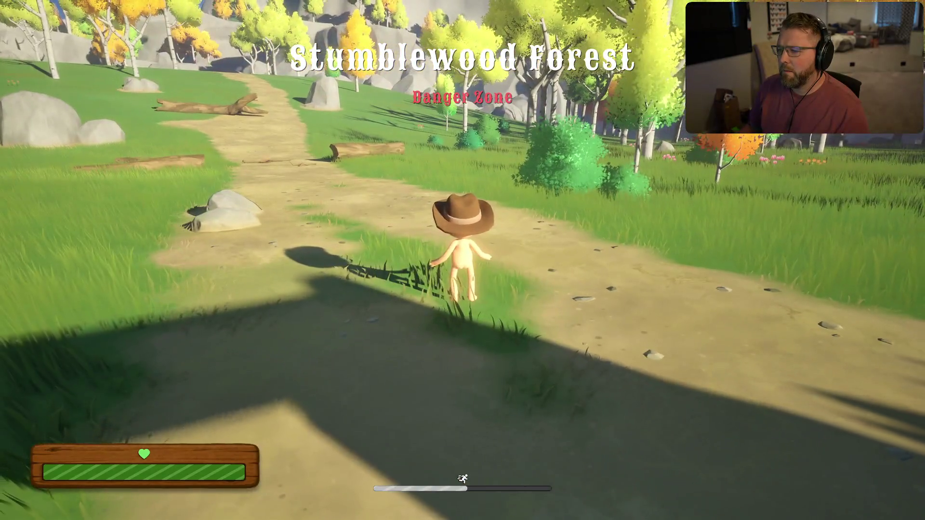
key("shift+w")
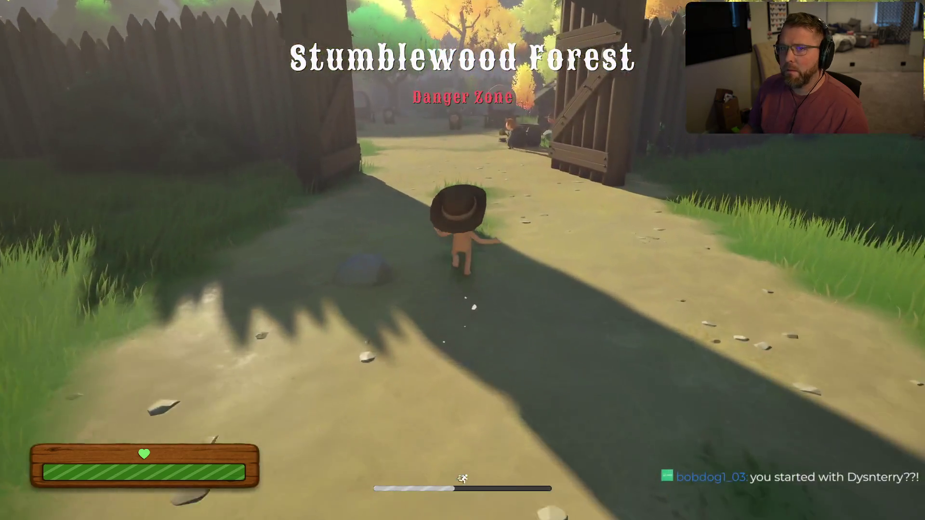
key("shift+w")
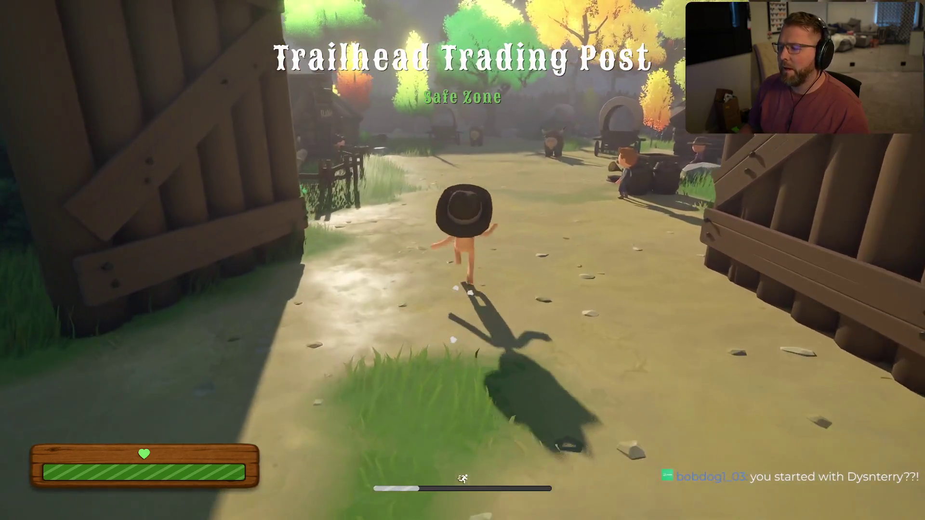
key("w")
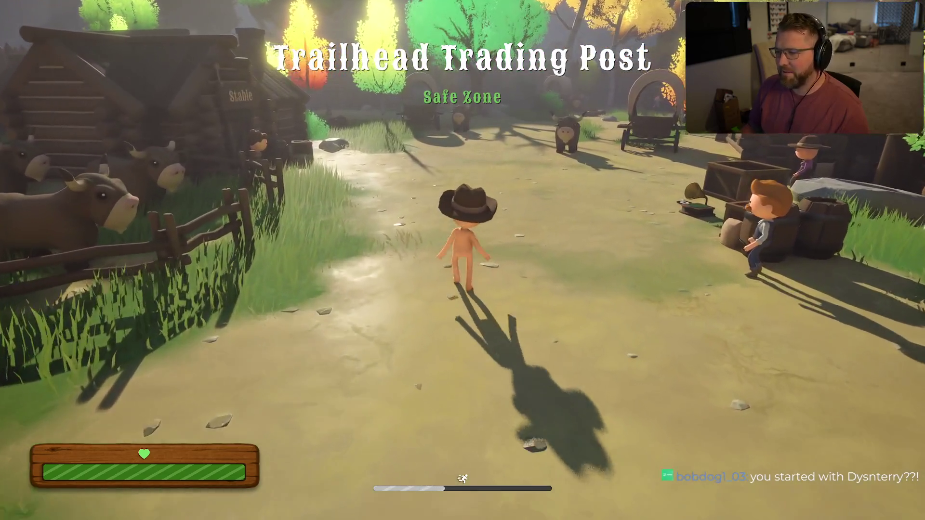
key("w")
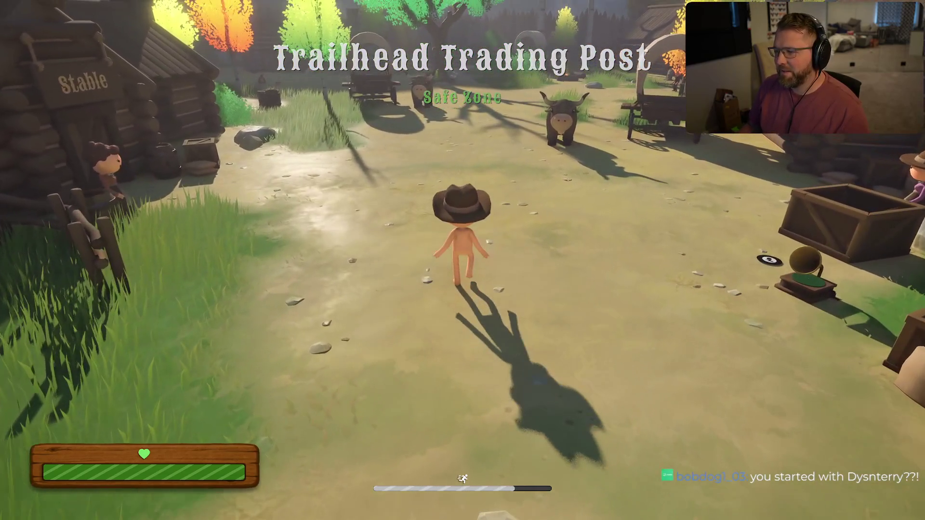
key("shift+w")
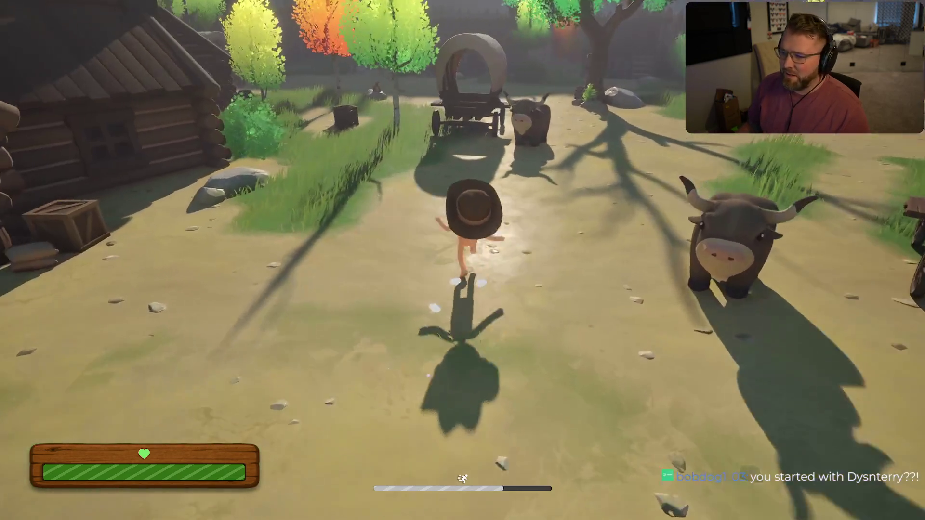
key("shift+w")
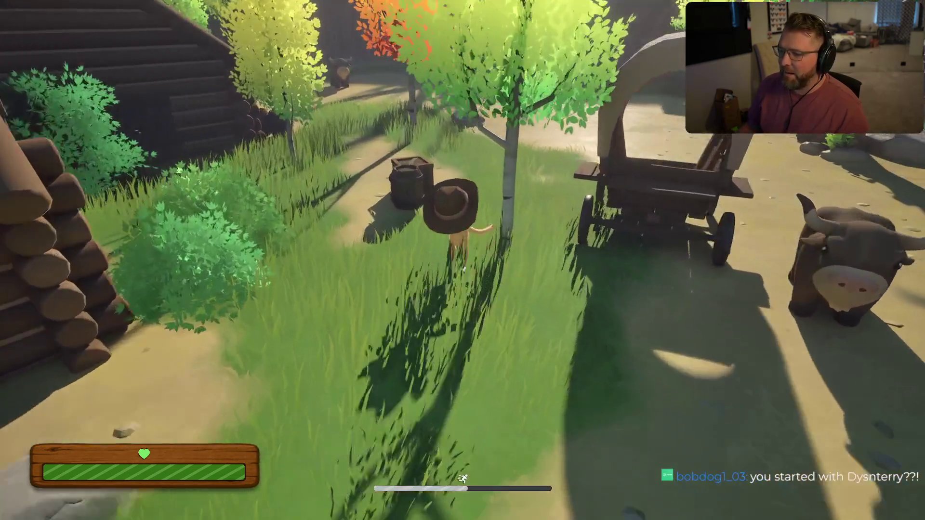
key("shift+w")
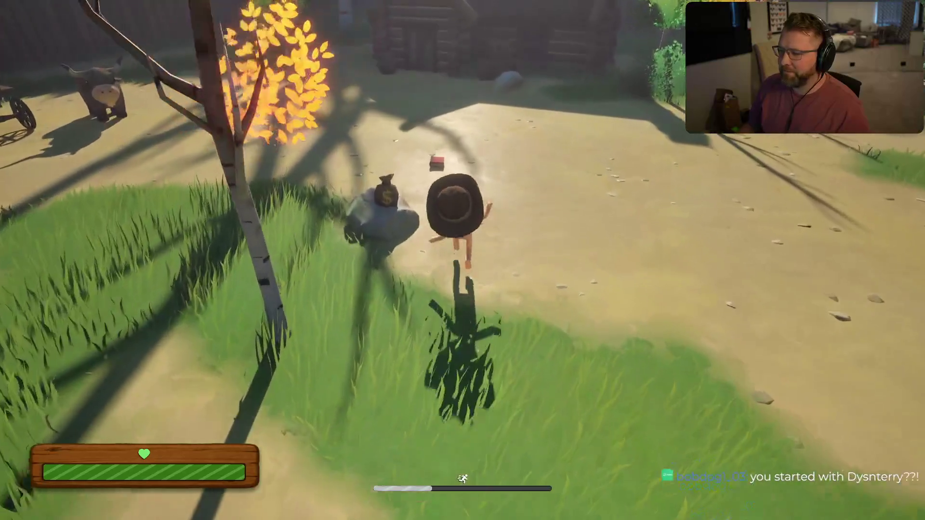
Pick up the tutorial book, page forward to the Doctor and Undertaker pages, then close it.
key("e")
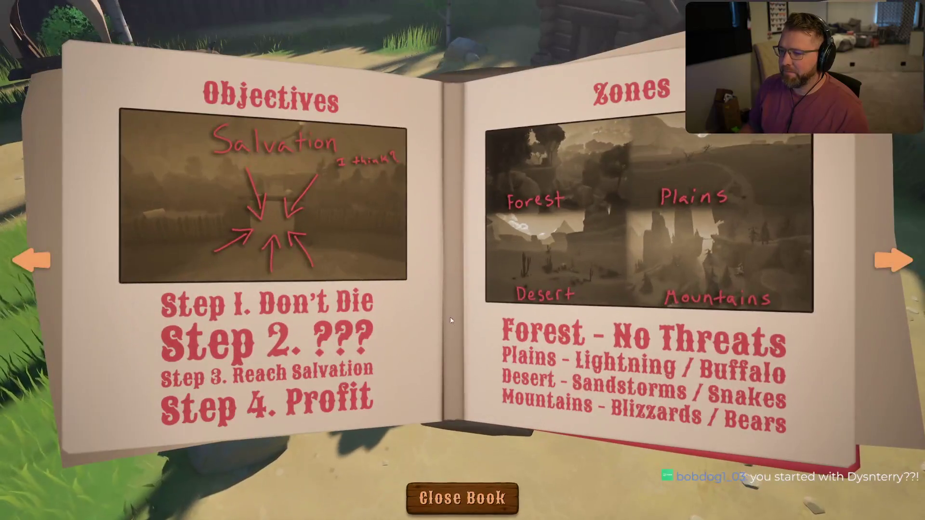
left_click(880, 259)
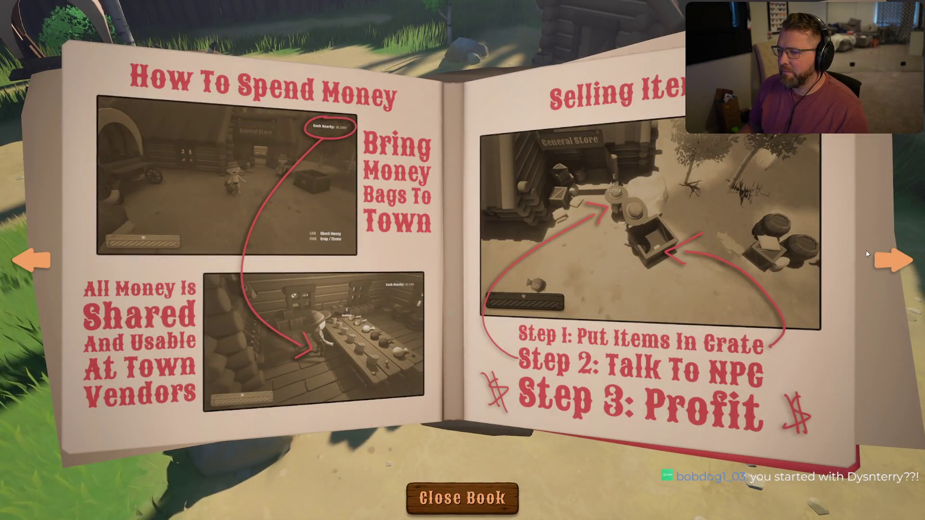
left_click(886, 261)
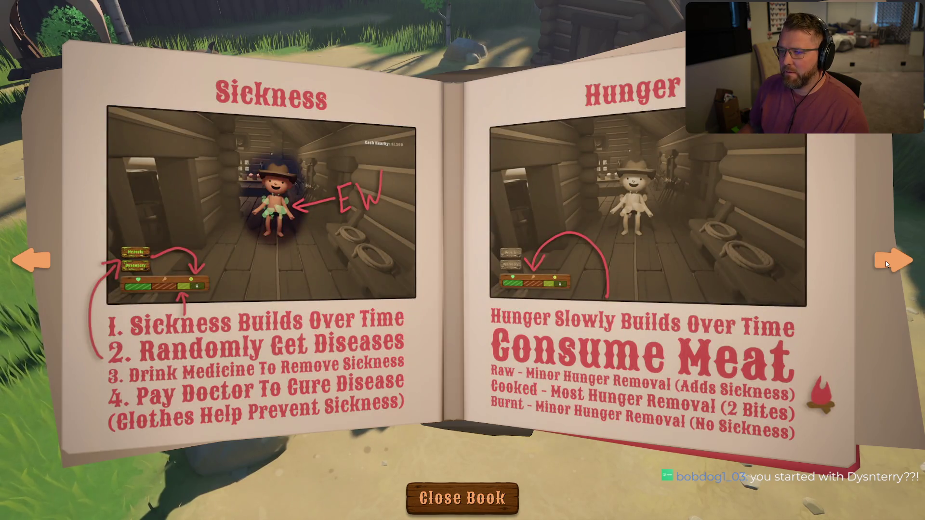
left_click(886, 262)
left_click(886, 262)
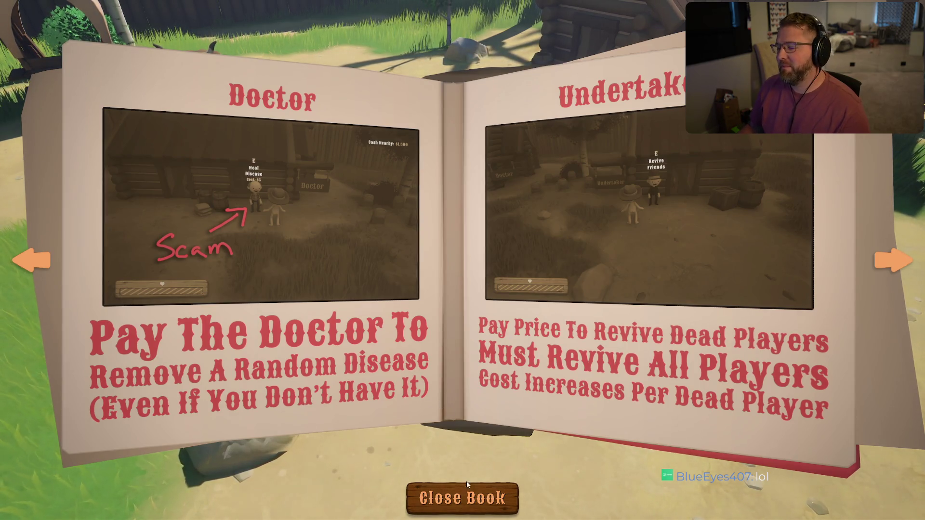
left_click(472, 495)
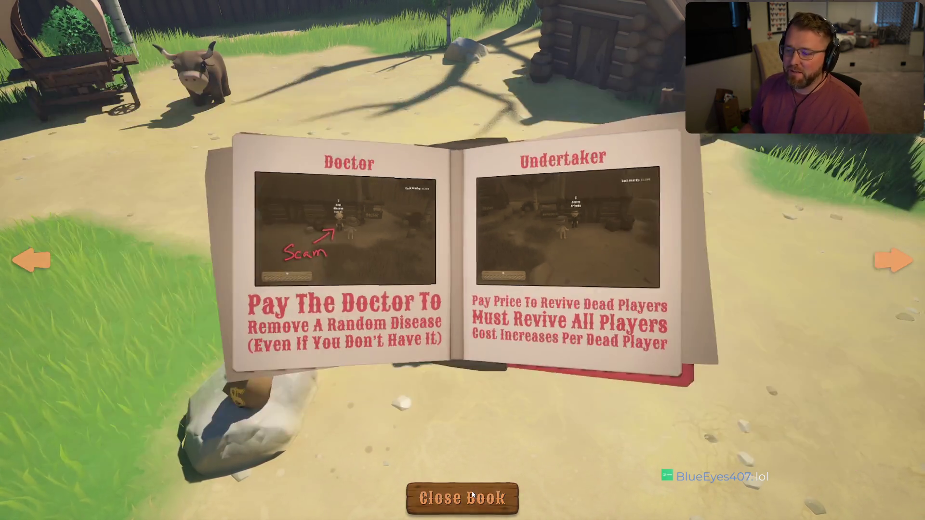
Run into the General Store and buy the Clothing for $20.
key("w")
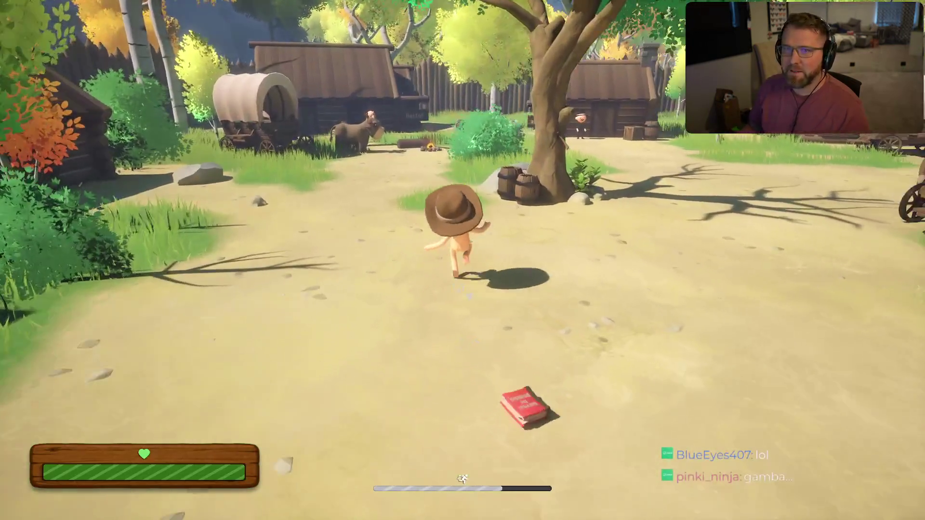
key("w")
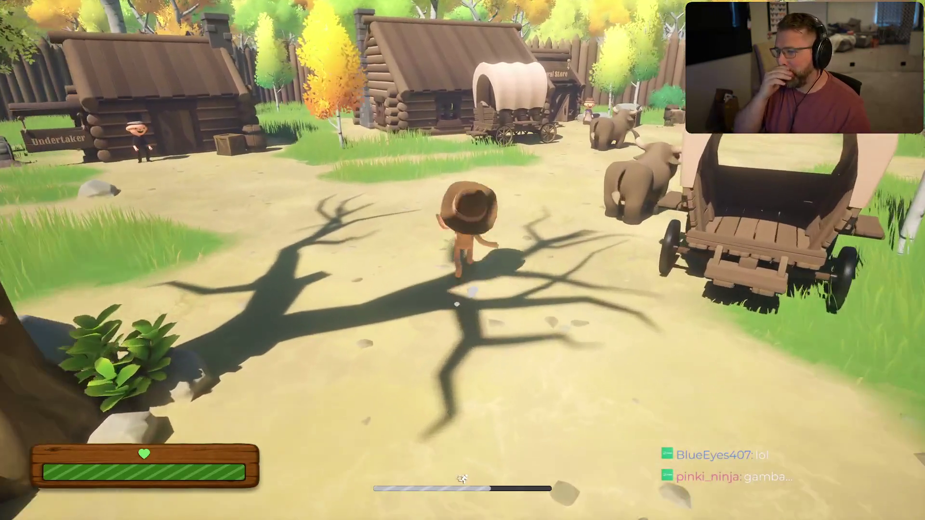
key("w")
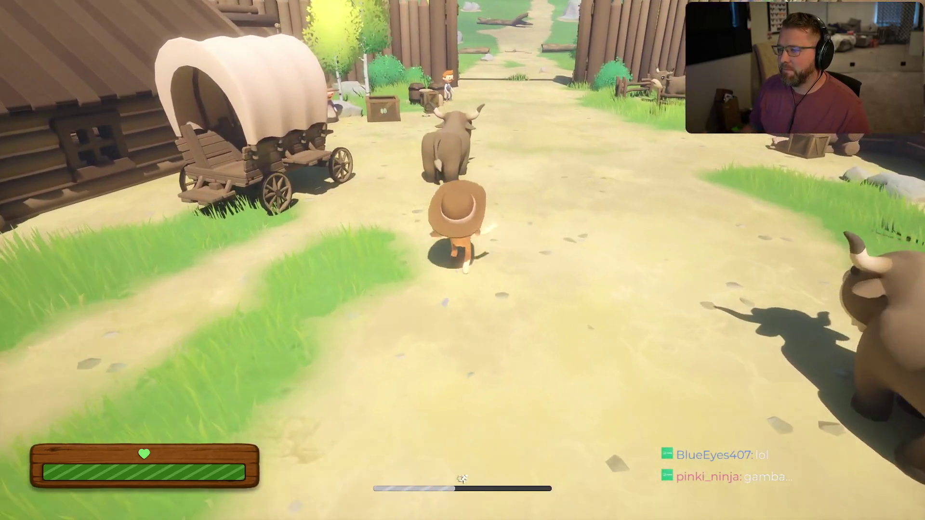
key("w")
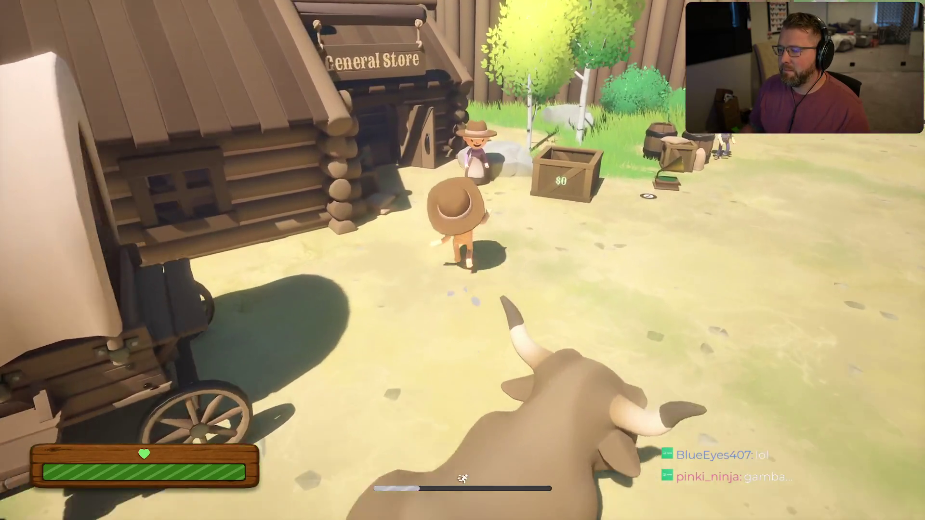
key("w")
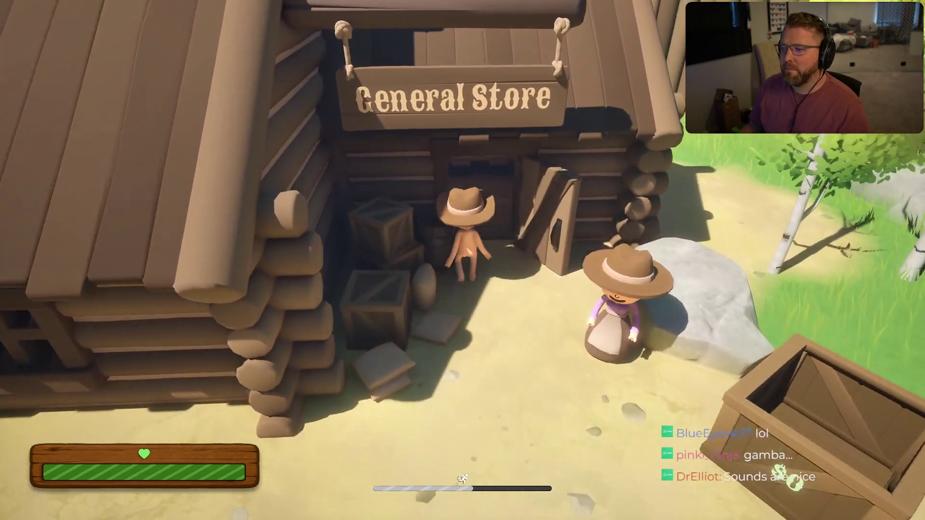
key("w")
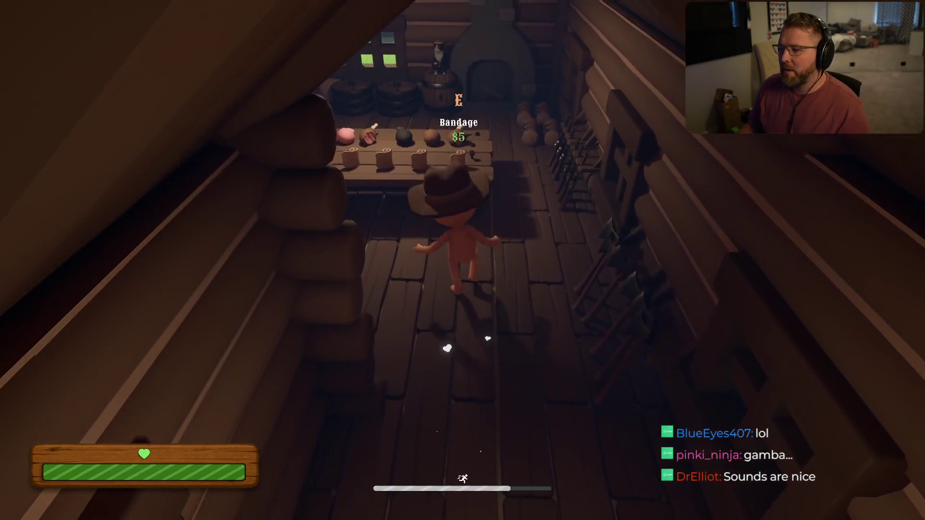
key("w")
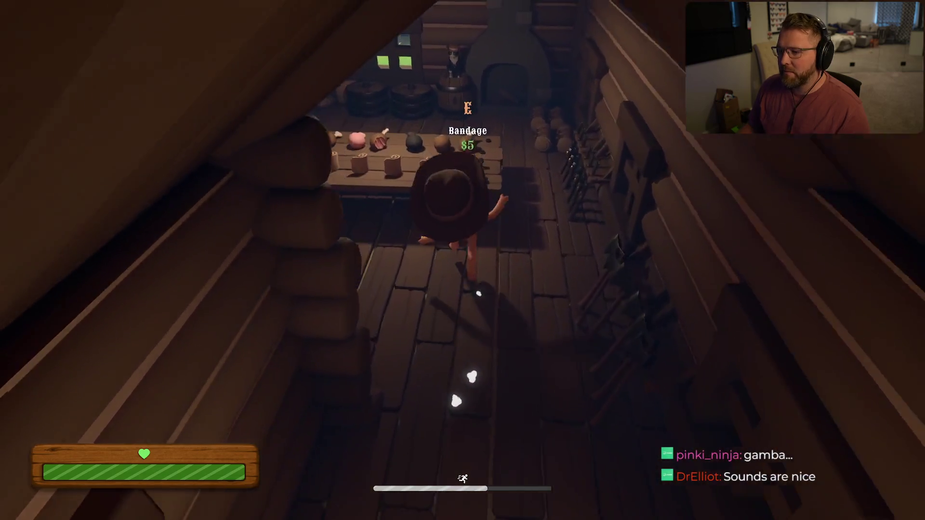
key("a")
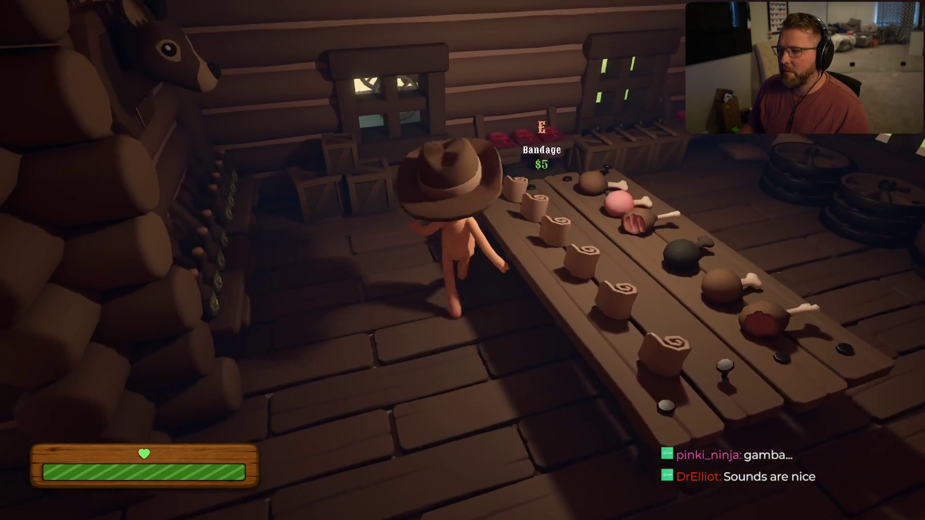
key("a")
Walk past the stove and food counter and sprint out of the store.
key("w")
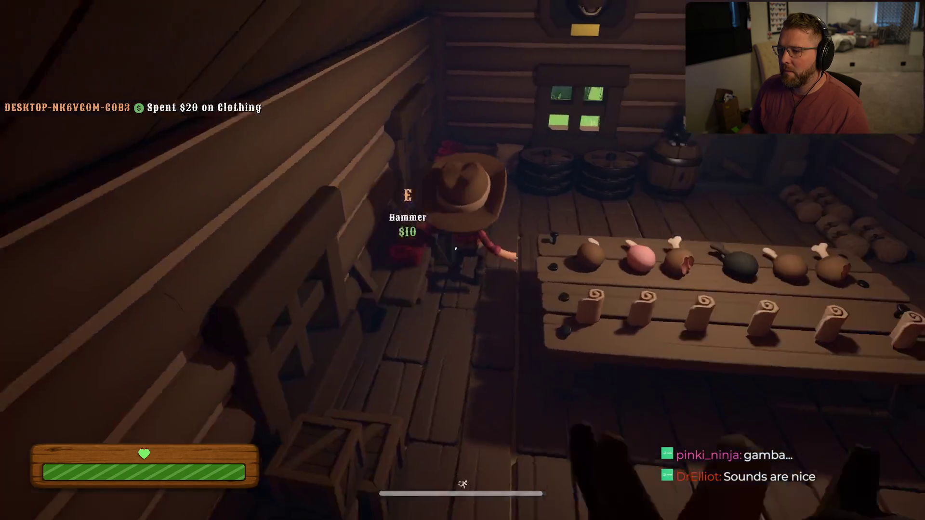
key("d")
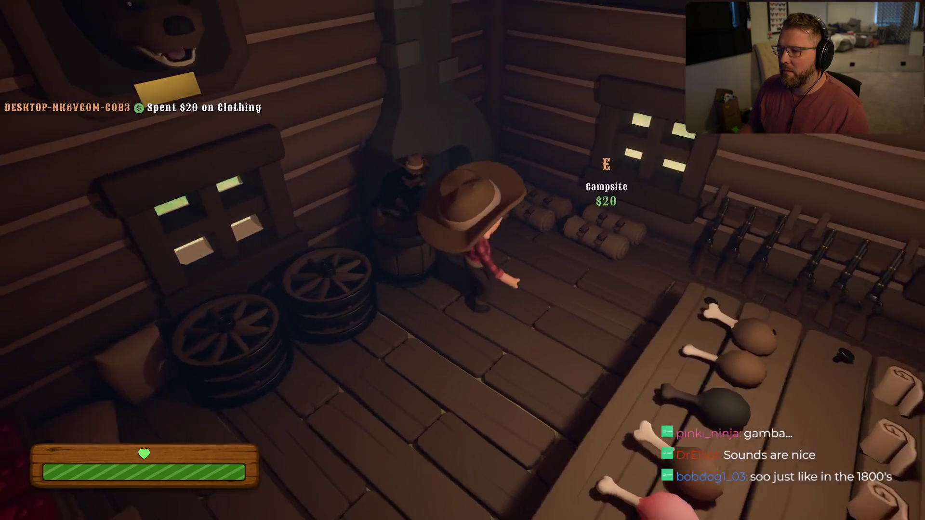
key("s")
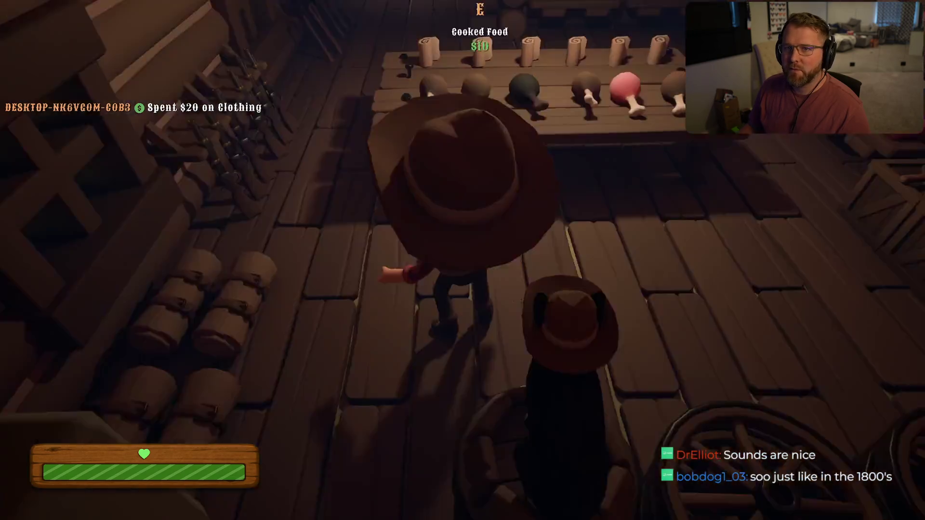
key("shift+w")
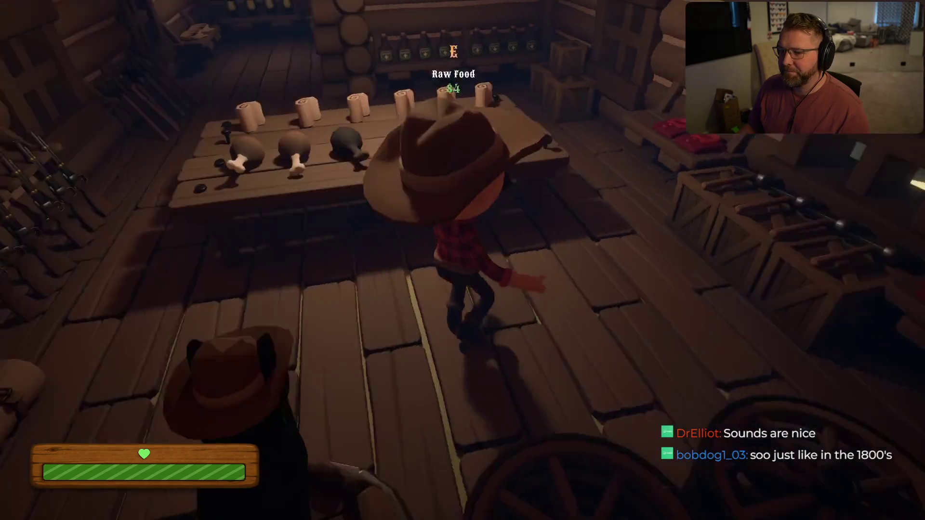
key("shift+w")
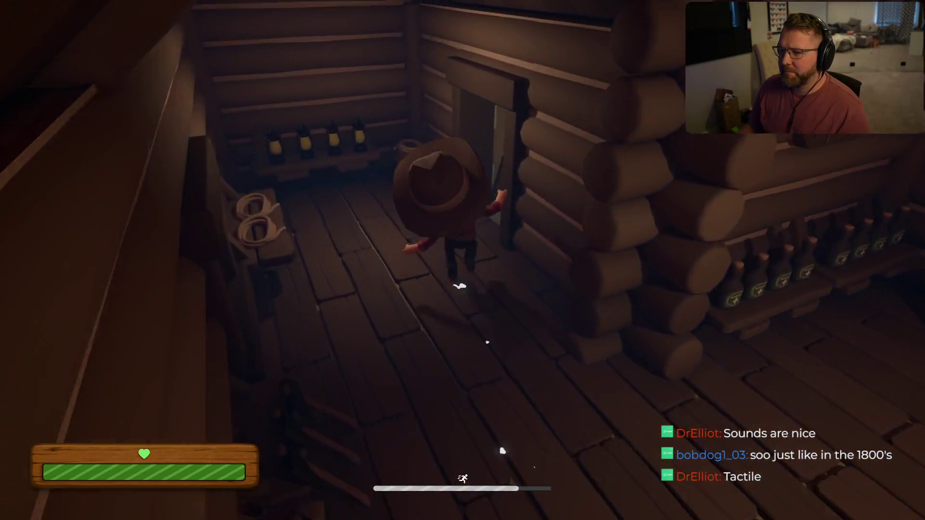
key("shift+w")
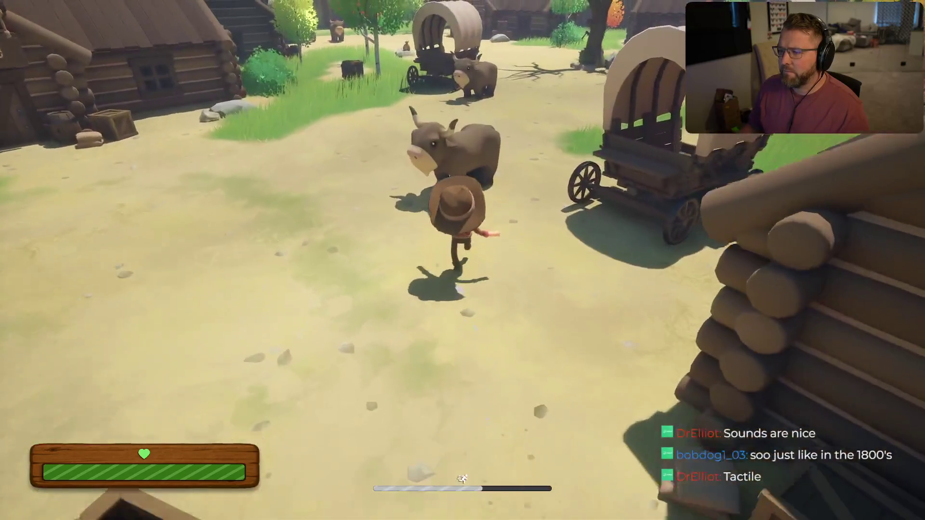
Cross the yard to the covered wagon and ox, then stop.
key("w")
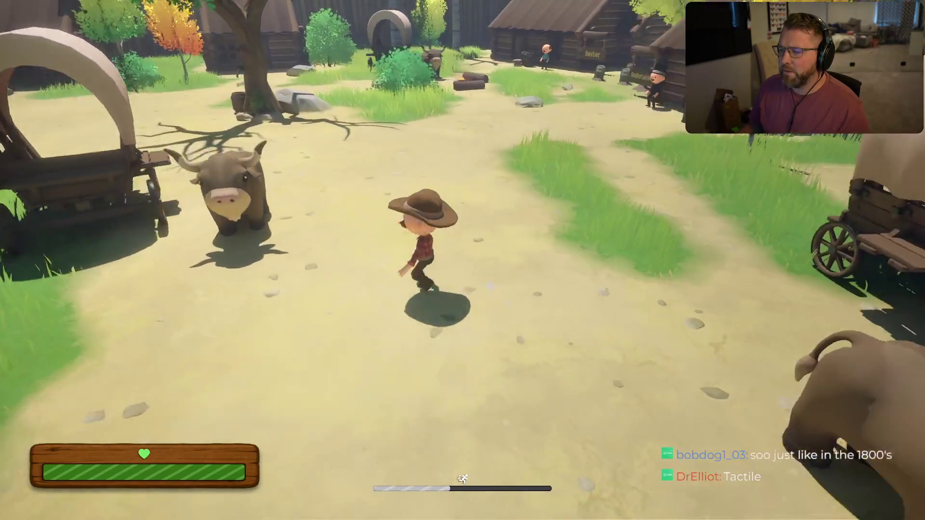
key("s")
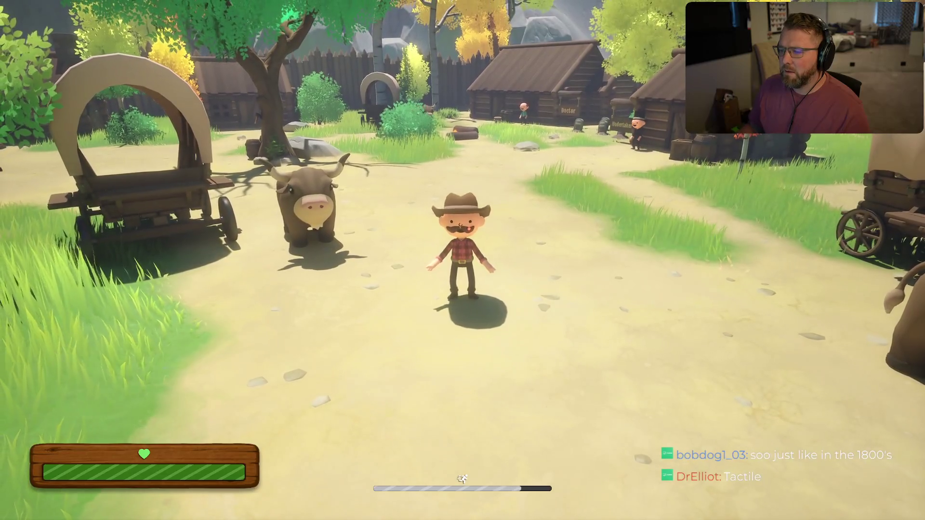
key("w")
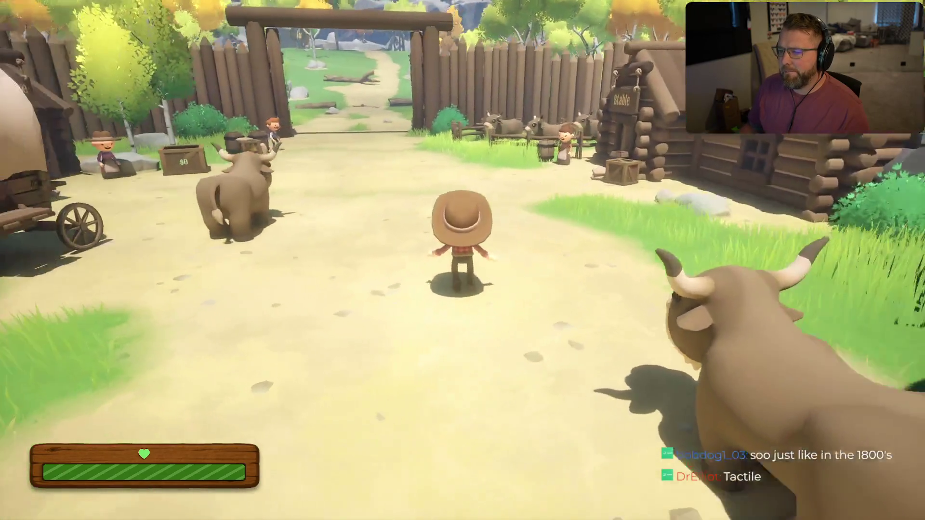
key("a")
key("w")
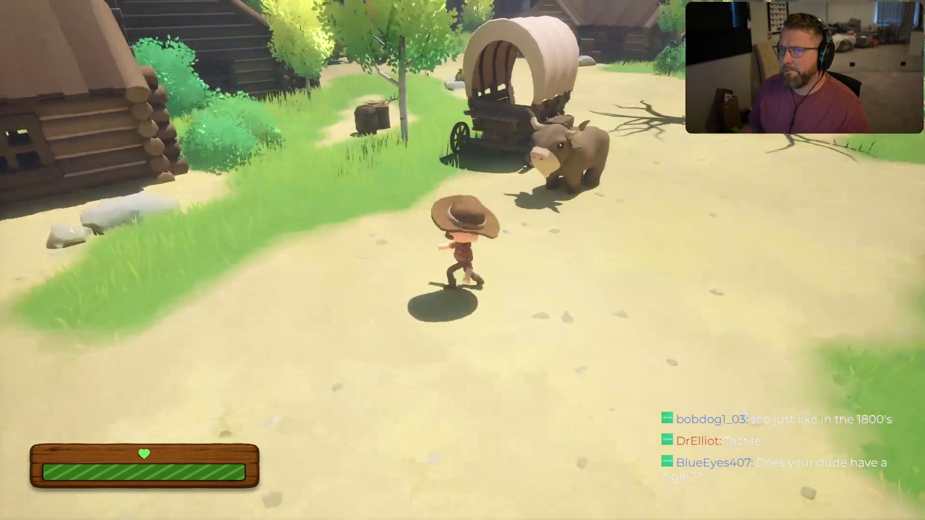
key("shift")
key("s")
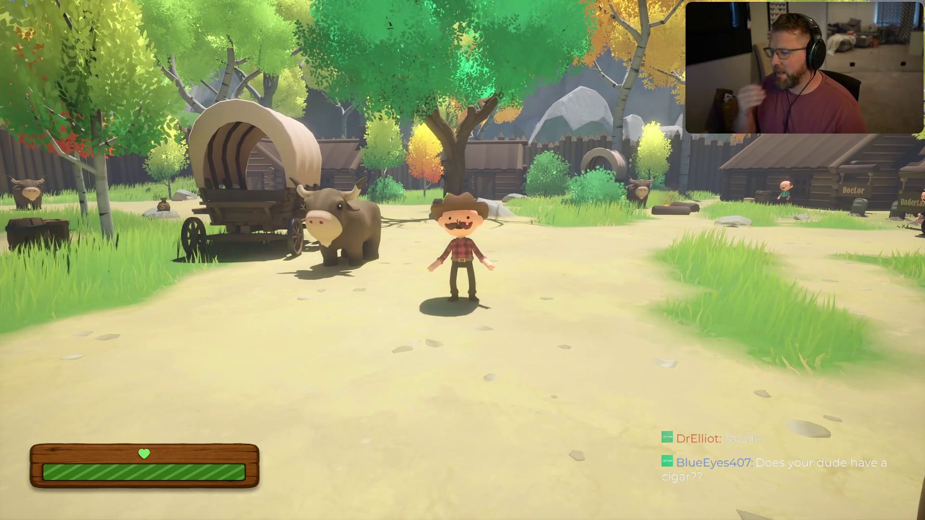
Run back past the wagon and tree, dropping the tutorial book, toward the oxen.
key("w")
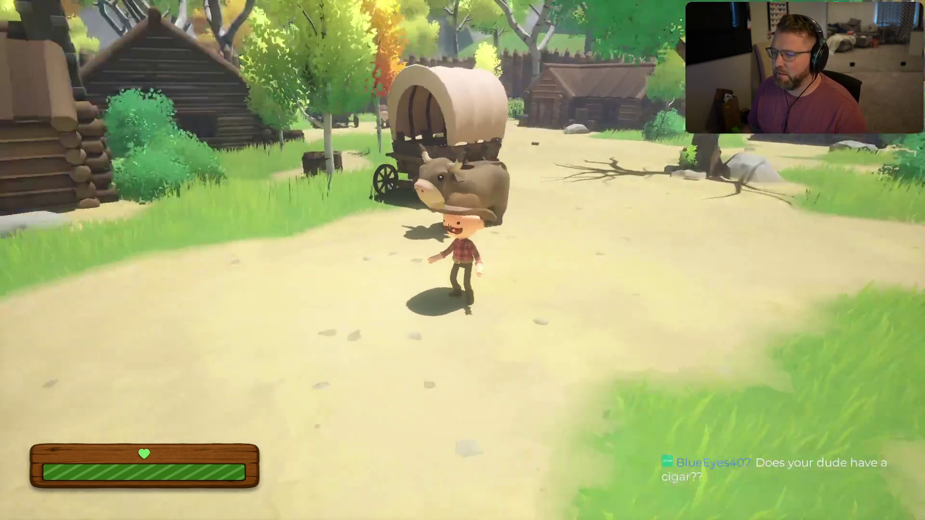
key("shift")
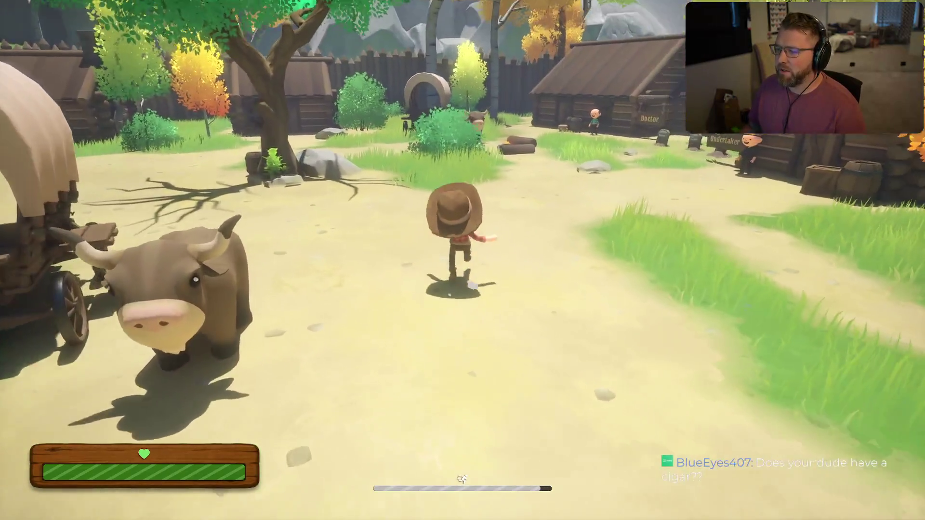
key("a")
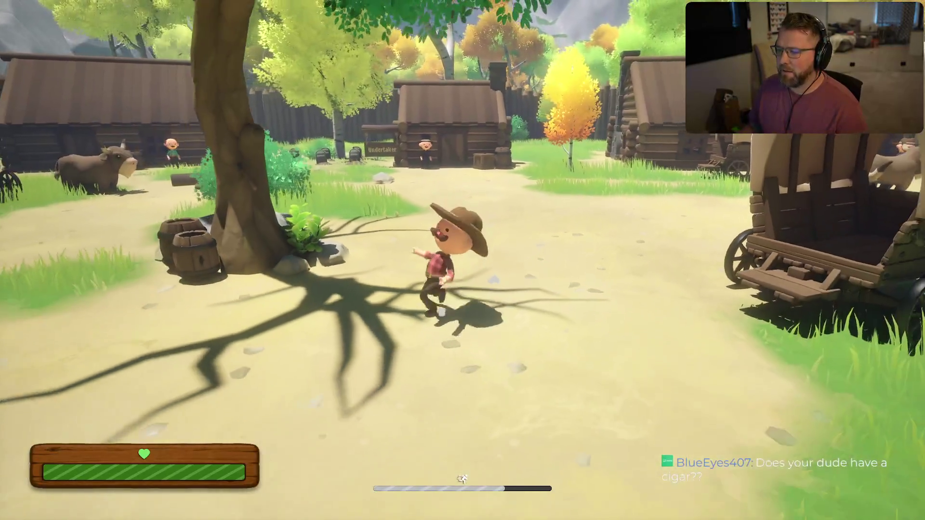
key("w")
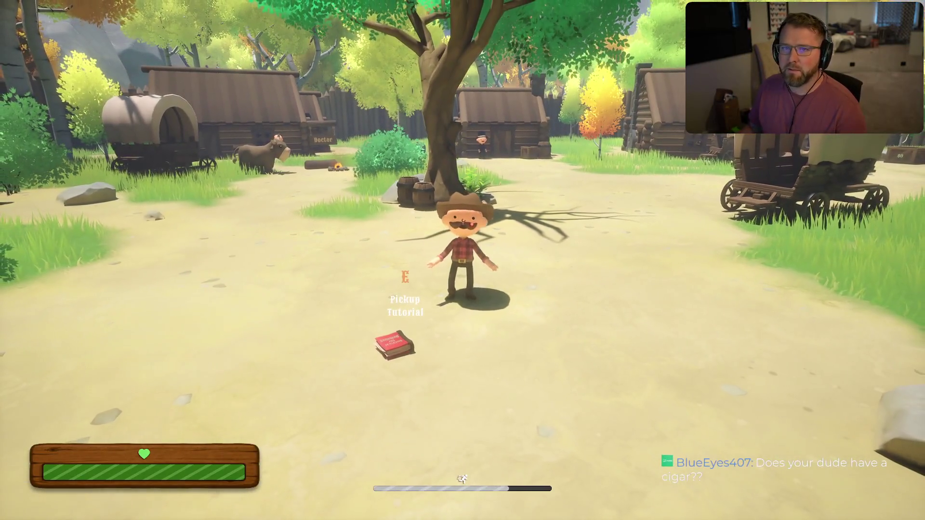
key("d")
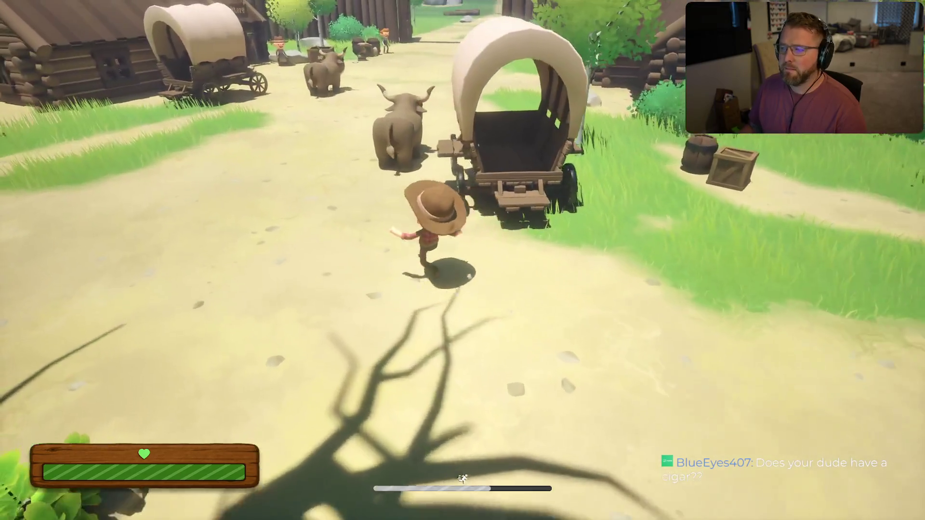
Mount and dismount the ox, jump toward the gate, then face the General Store.
key("e")
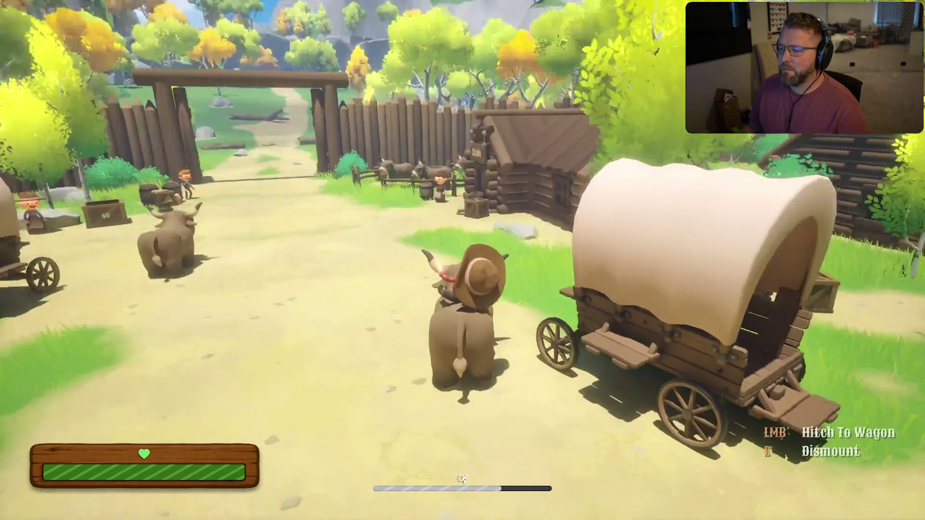
key("e")
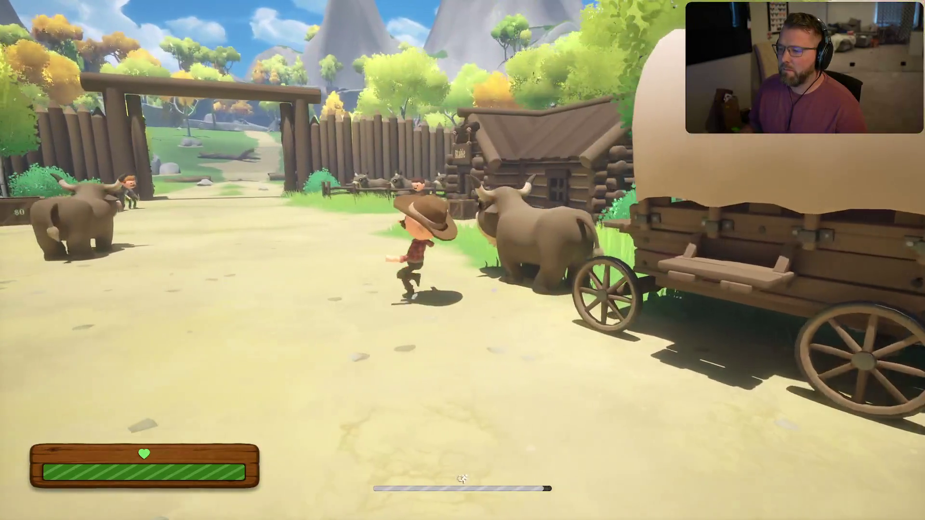
key("w")
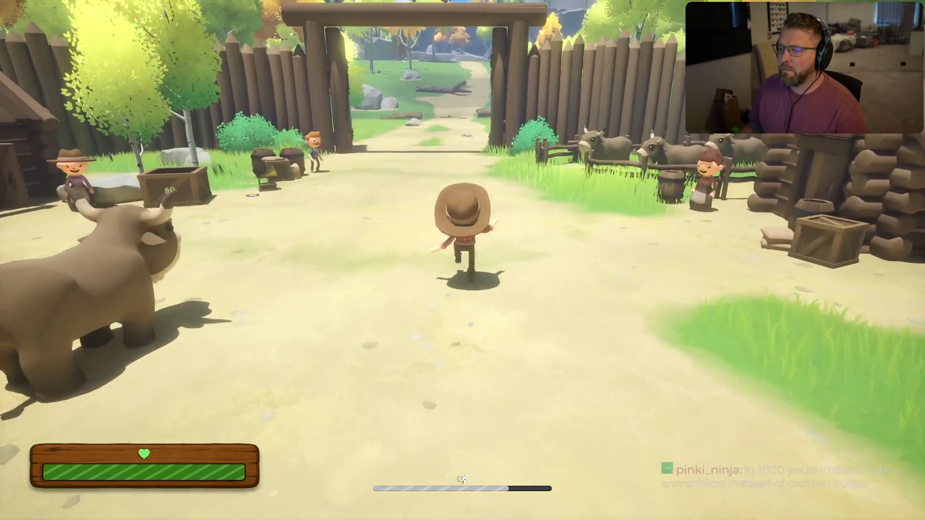
key("space")
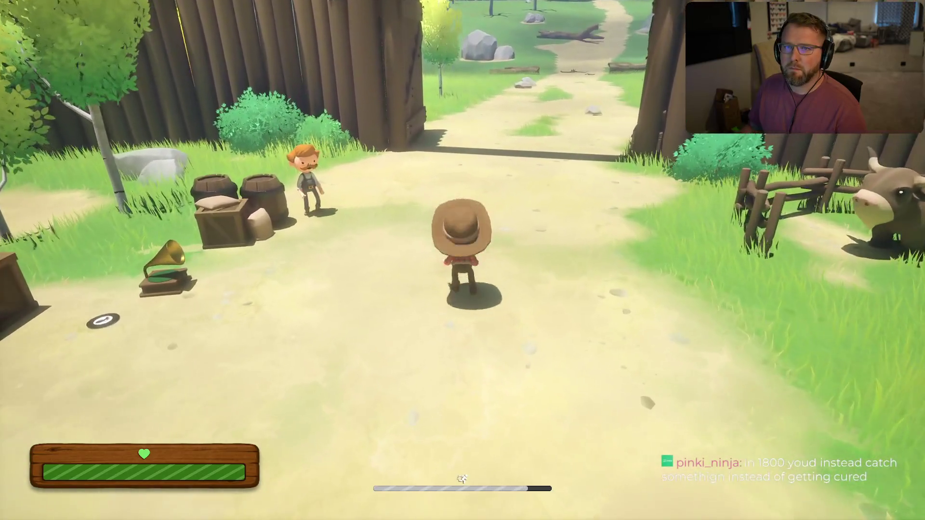
key("a")
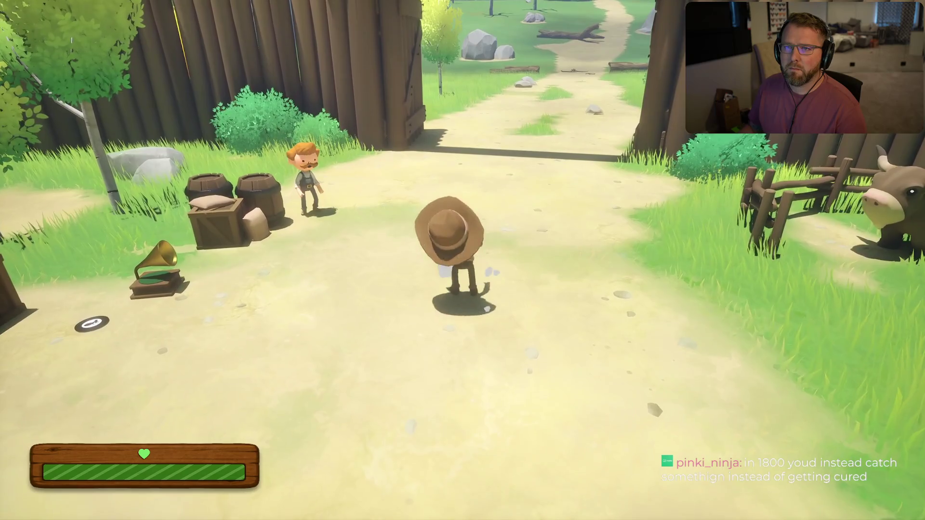
key("a")
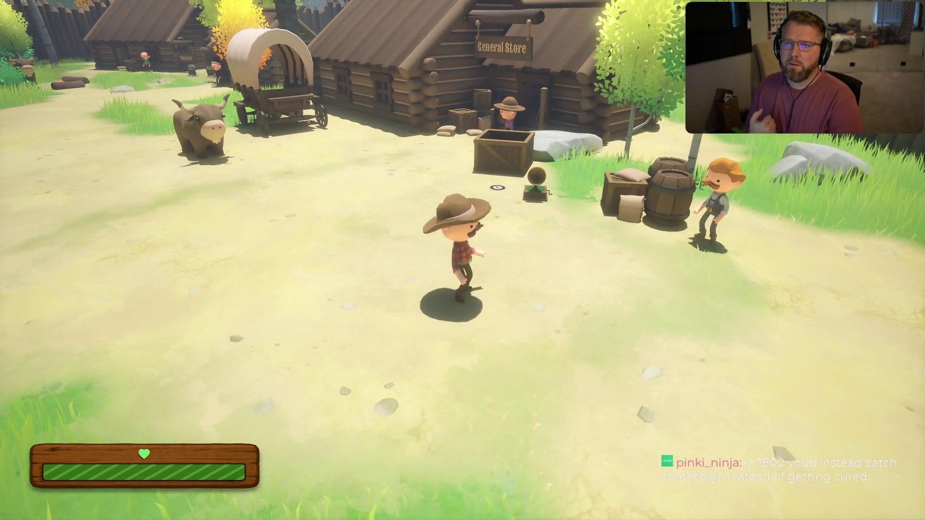
Run to the covered wagon, climb in and look around, then sprint back out.
key("shift+w")
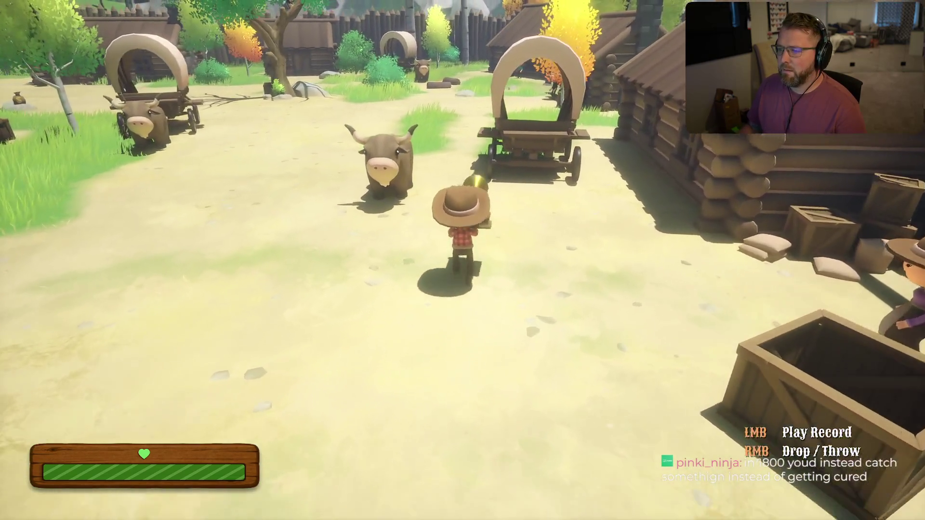
key("shift+w")
key("w")
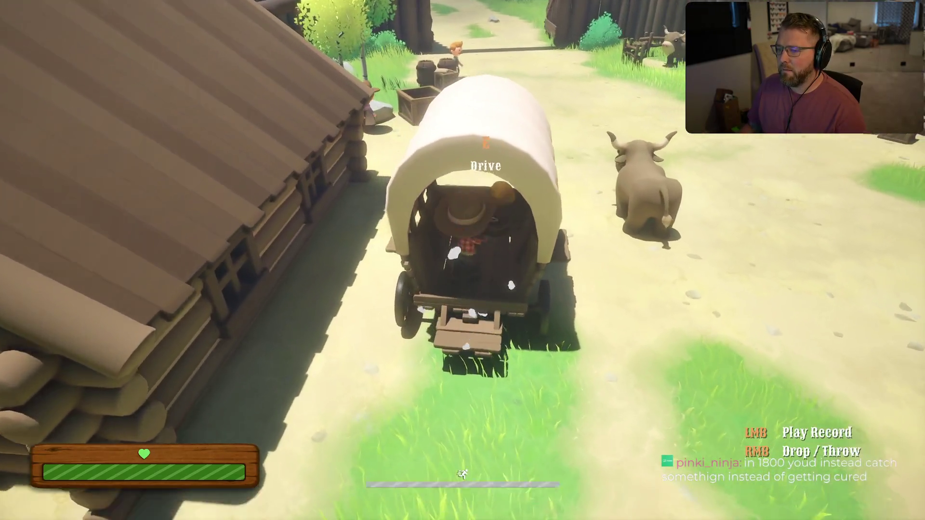
key("s")
key("w")
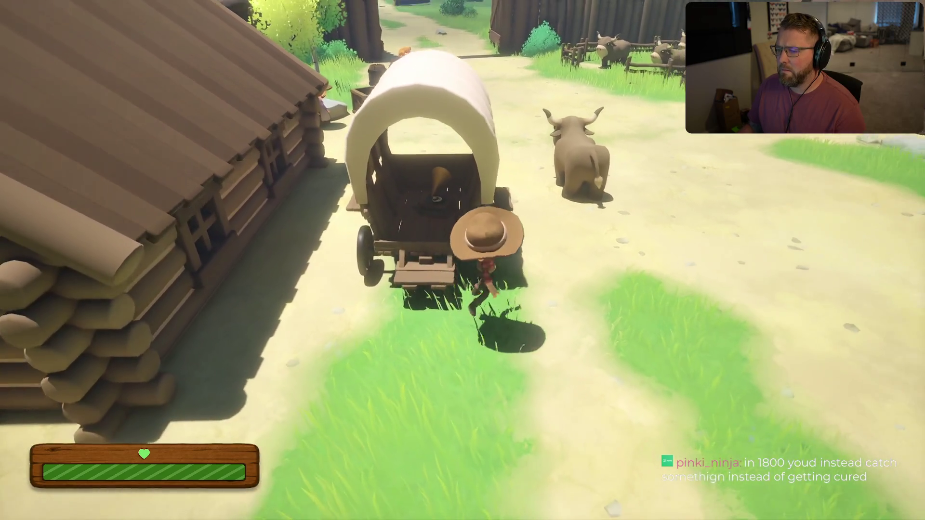
key("shift")
Enter the General Store and browse the food counter, campsite goods and gun rack toward the back.
key("w")
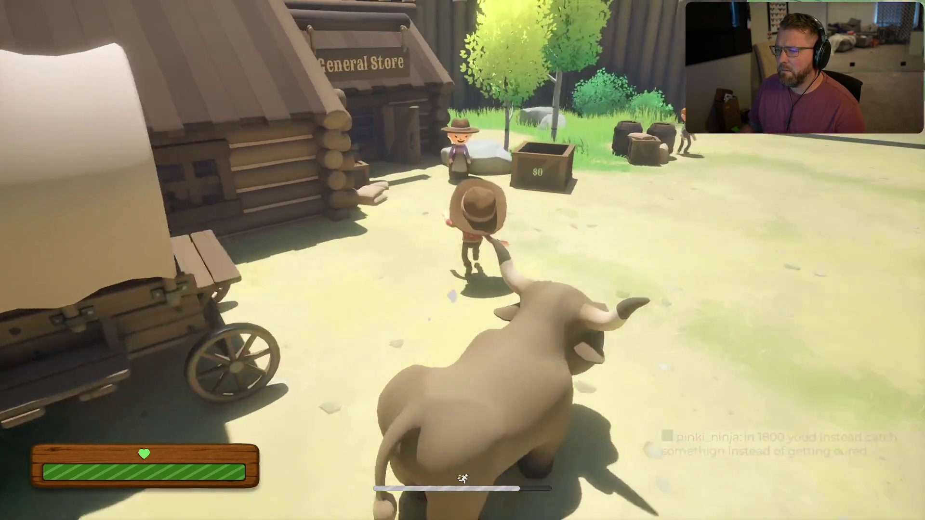
key("w")
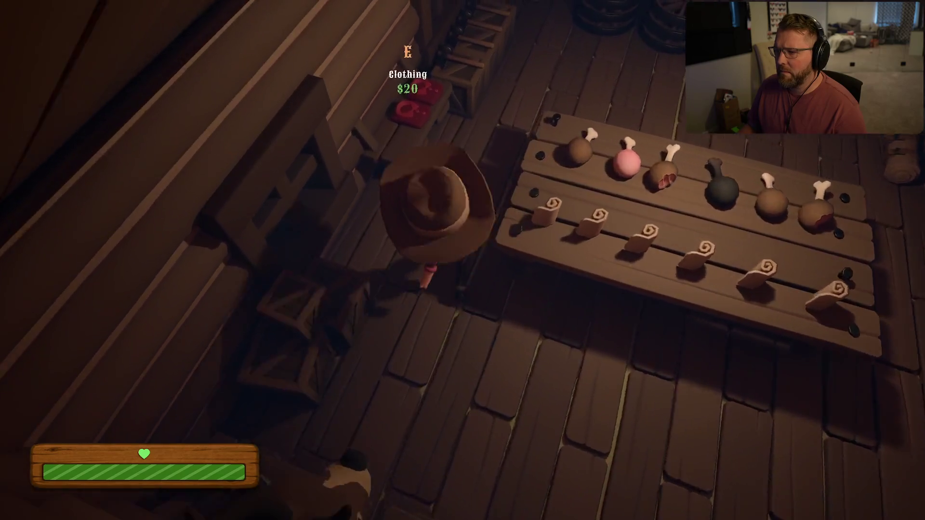
key("w")
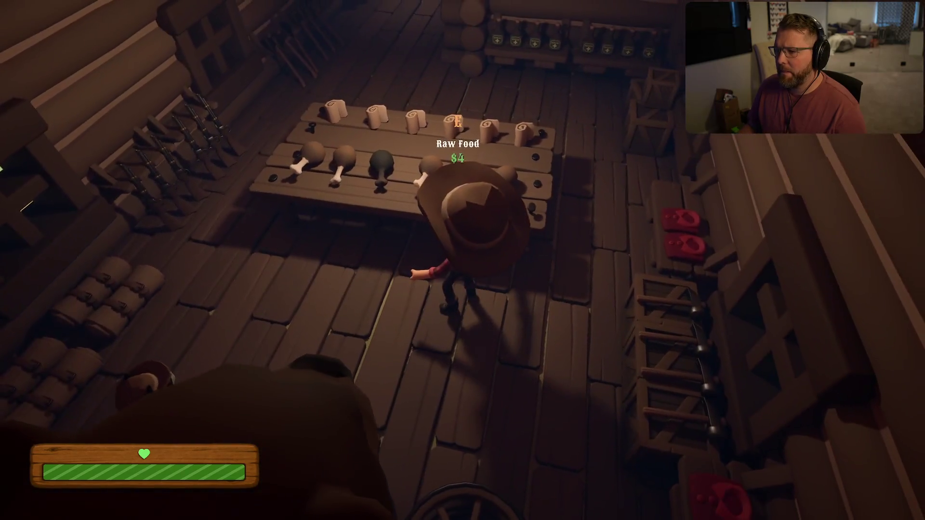
key("a")
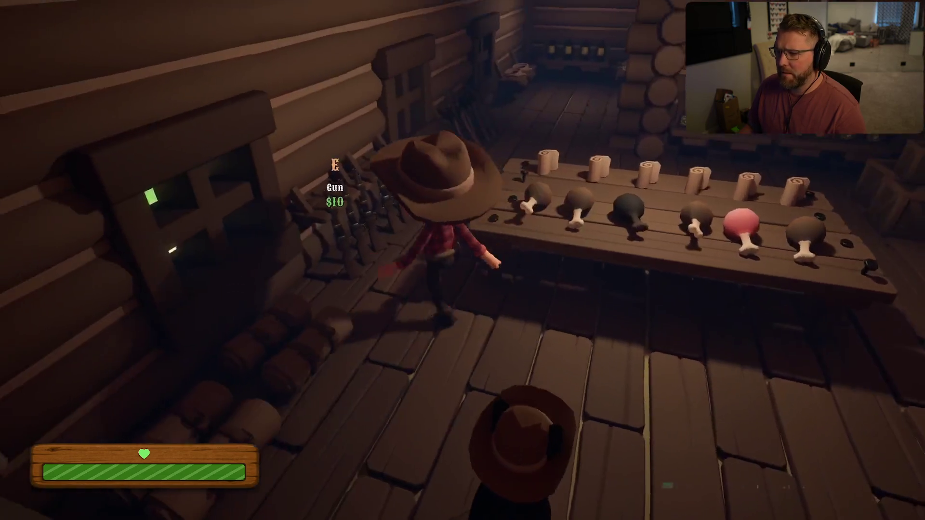
key("w")
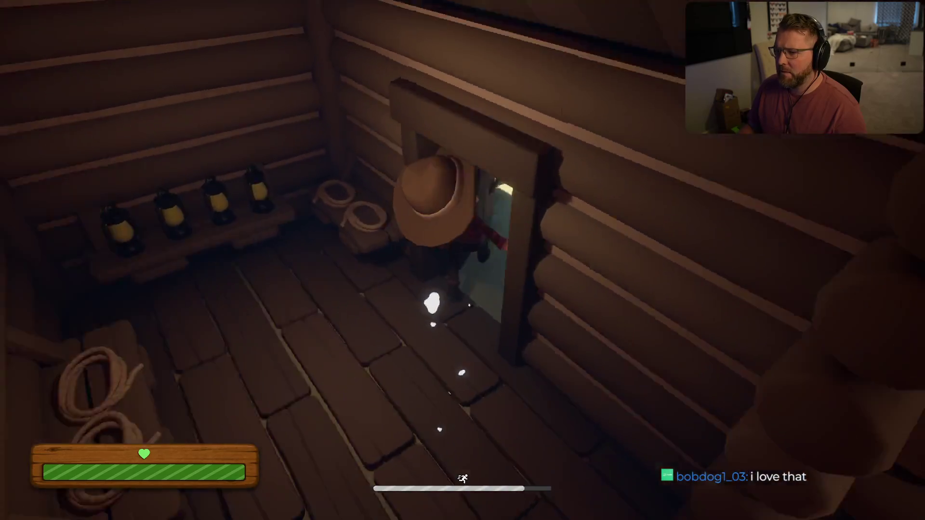
Buy the lantern for $10 and carry it out to the wagon.
key("e")
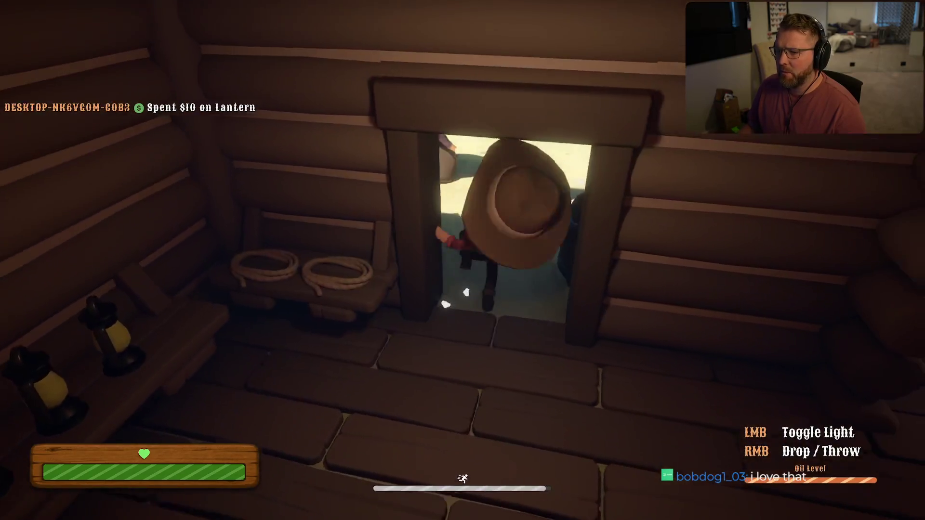
key("w")
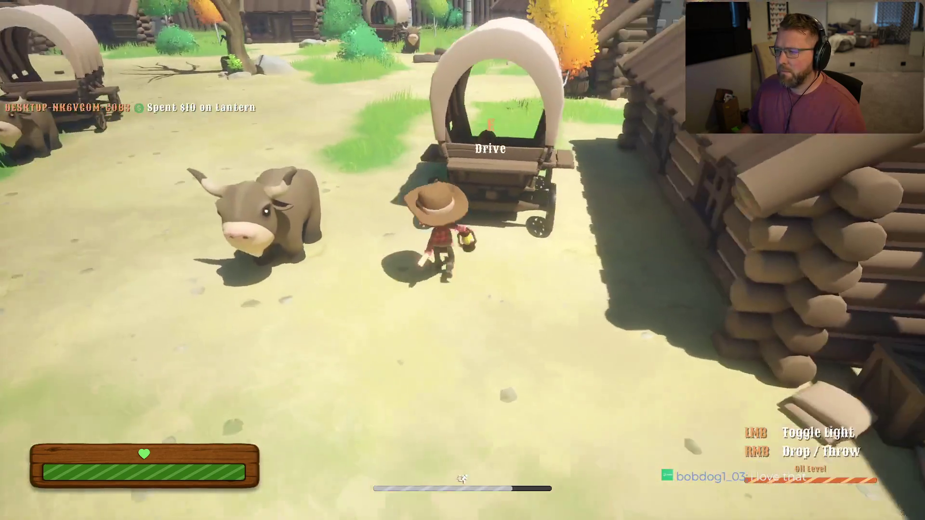
key("w")
Mount an ox, ride it around town, and dismount beside the wagon.
key("e")
key("w")
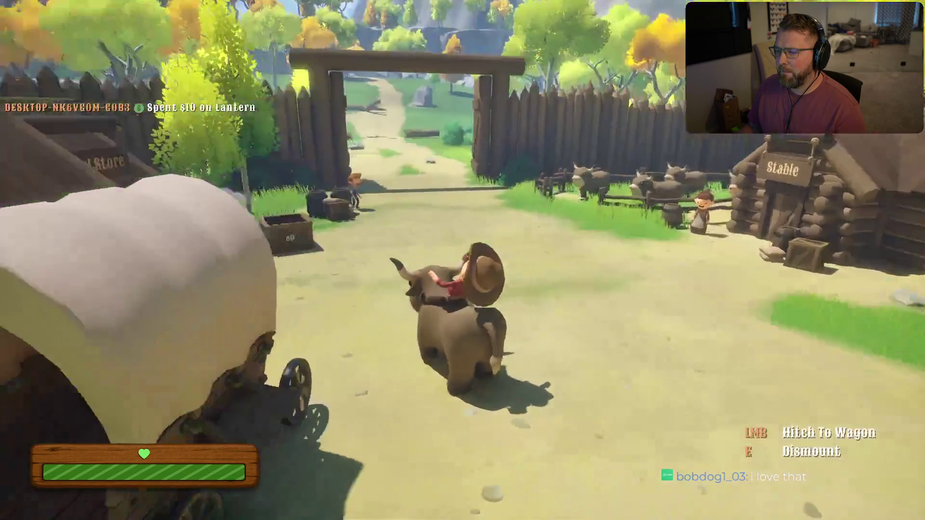
key("e")
Sprint to the stable, buy an ox for $15, and ride it to the wagon.
key("shift+w")
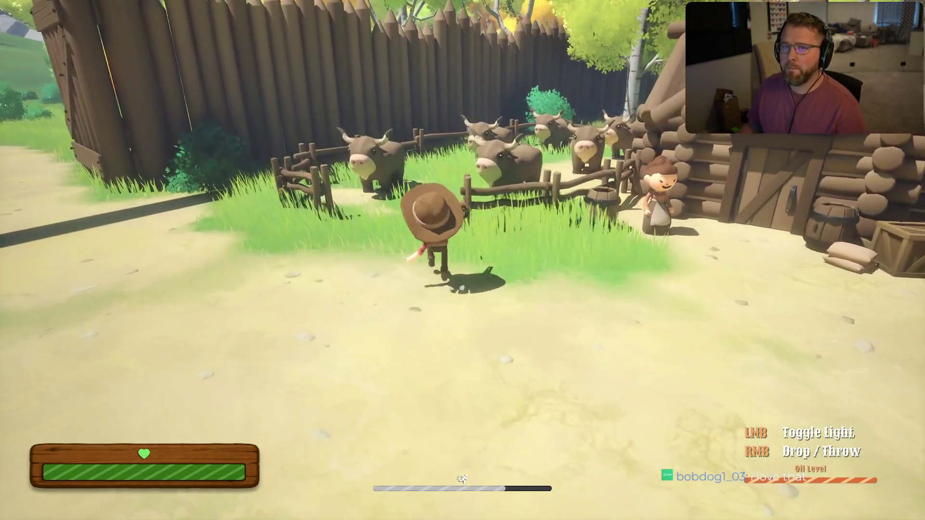
key("e")
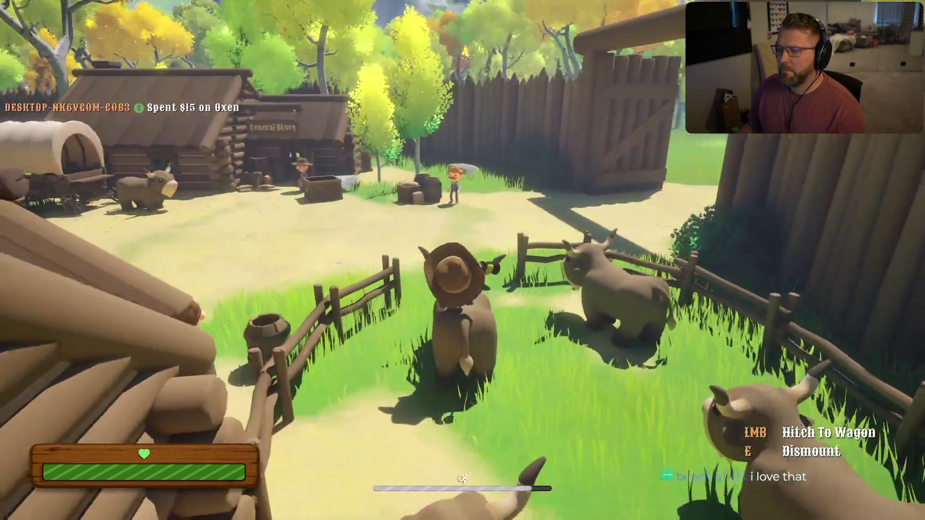
key("a")
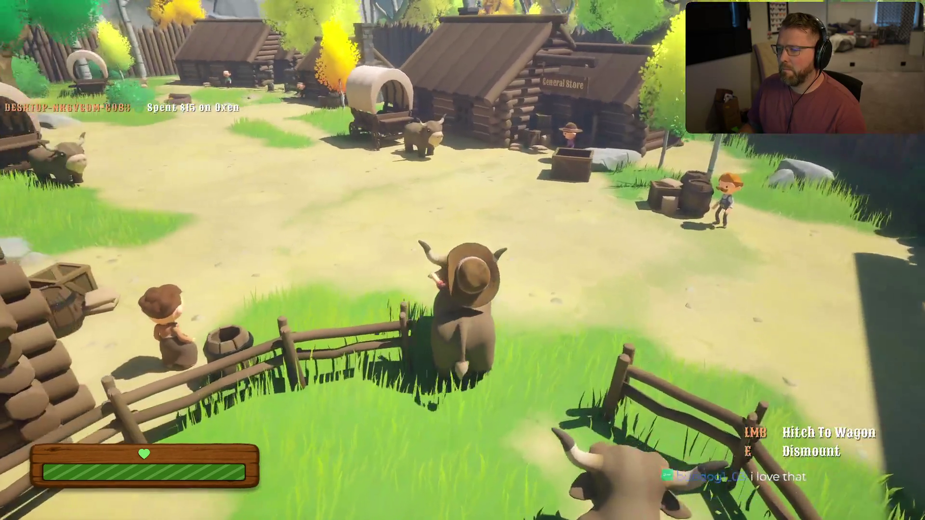
key("w")
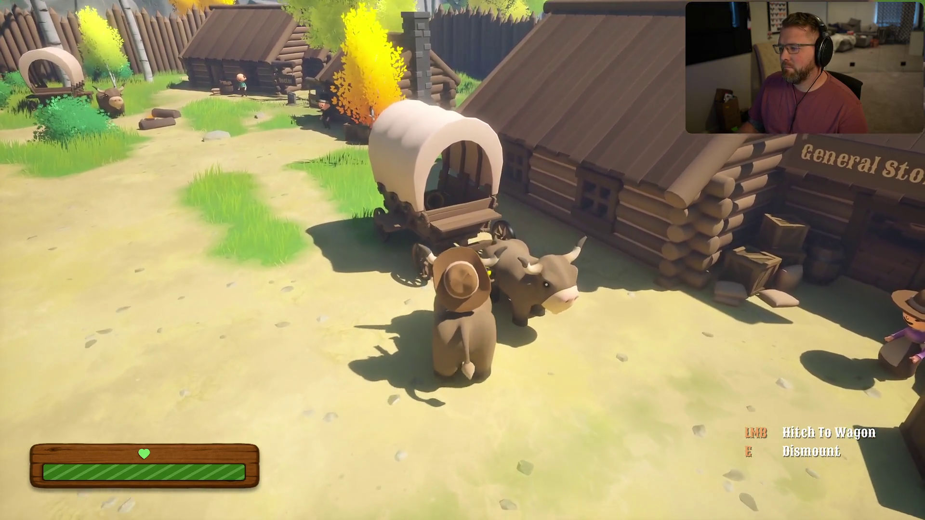
Dismount the ox and run through the village carrying the lantern.
key("e")
key("w")
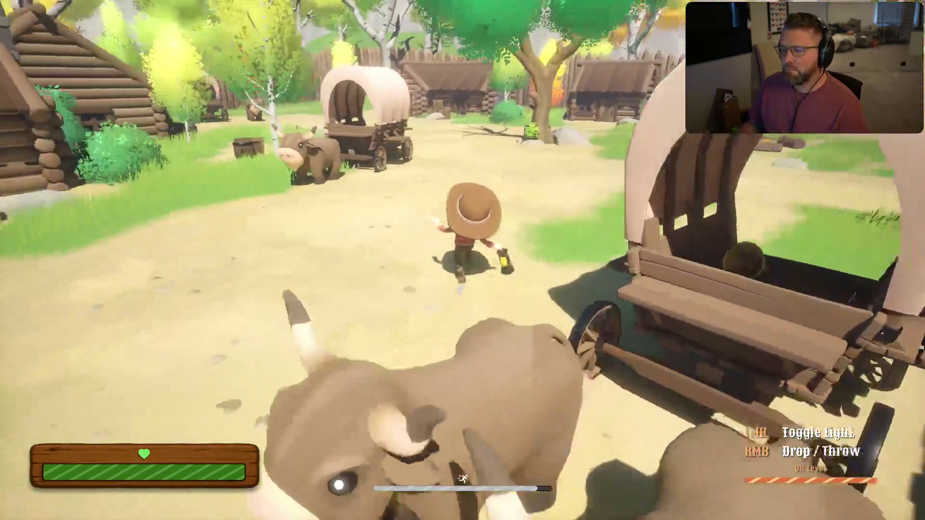
key("w")
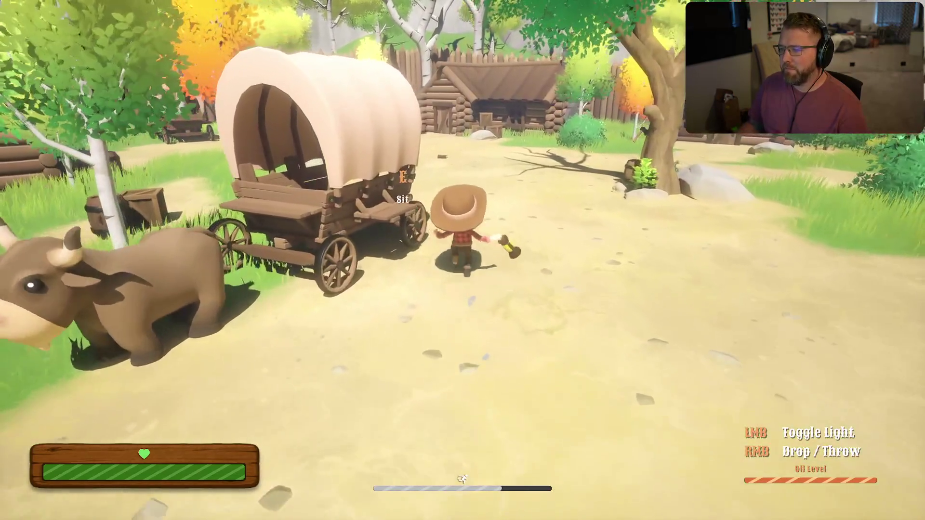
key("w")
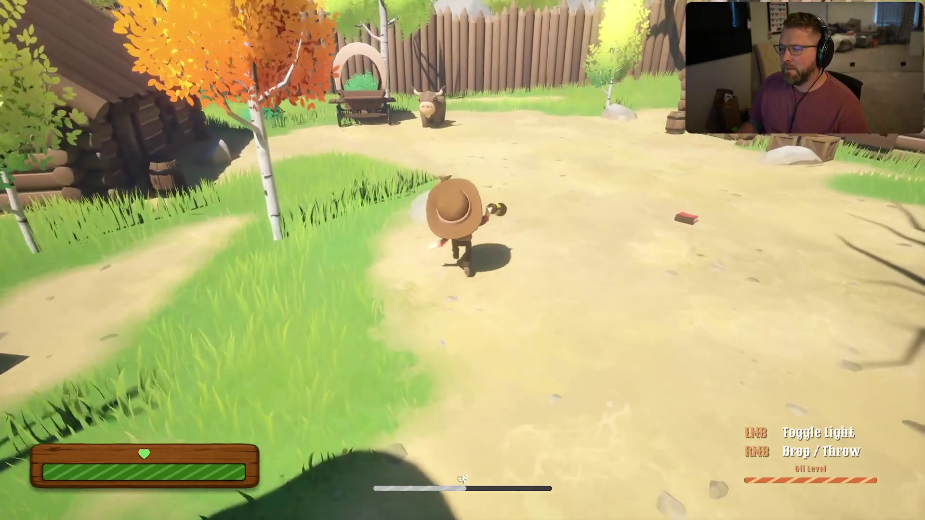
key("w")
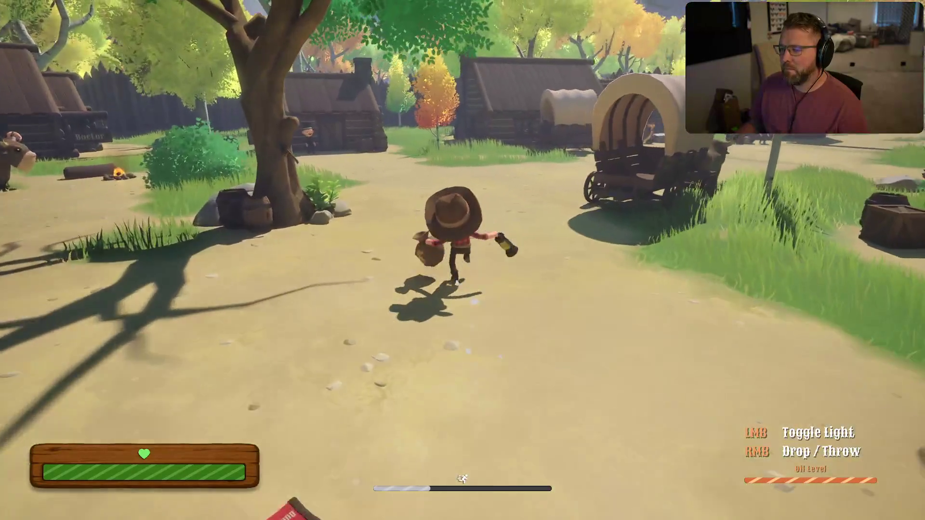
Return beside the oxen at the wagon and board it to drive.
key("w")
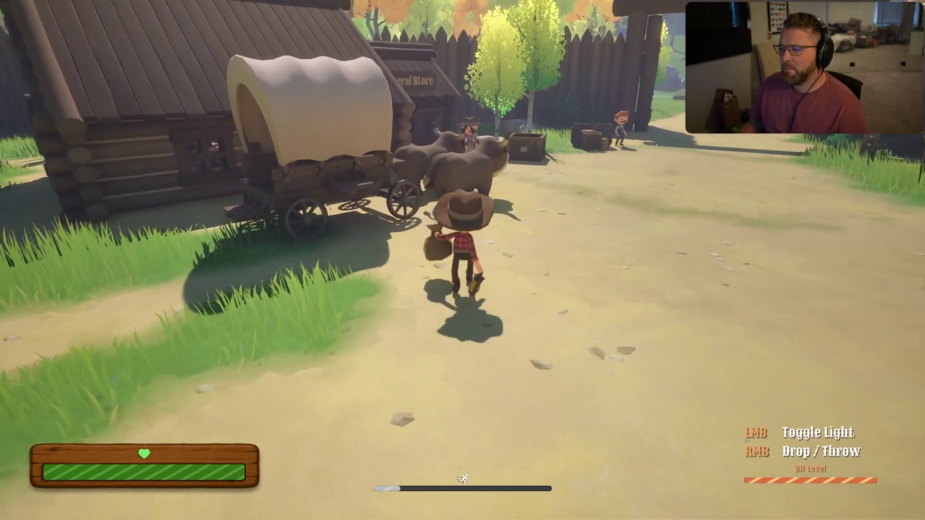
key("w")
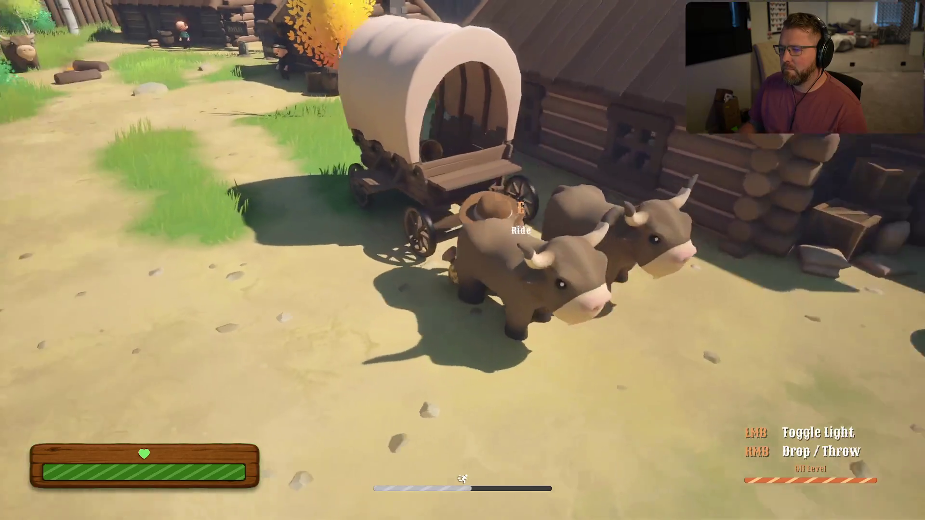
key("e")
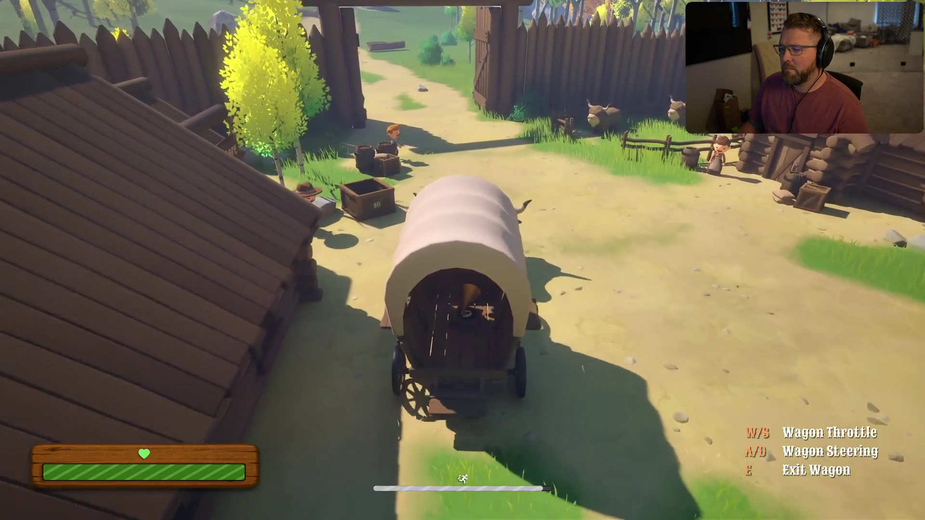